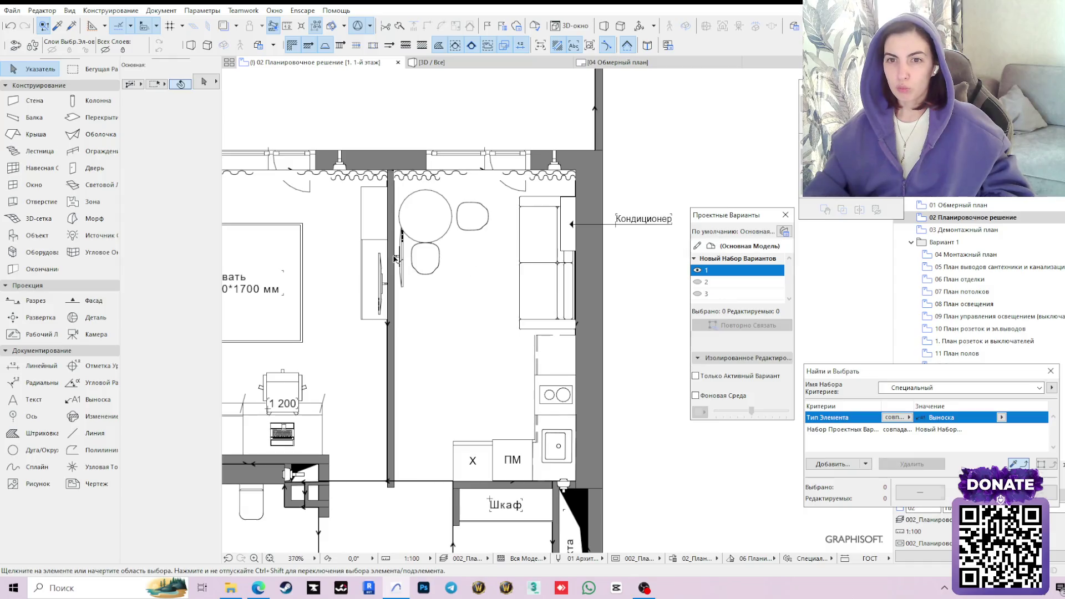
Shift the chair below the round dining table slightly lower, then view the model in 3D.
left_click(426, 252)
left_click(425, 243)
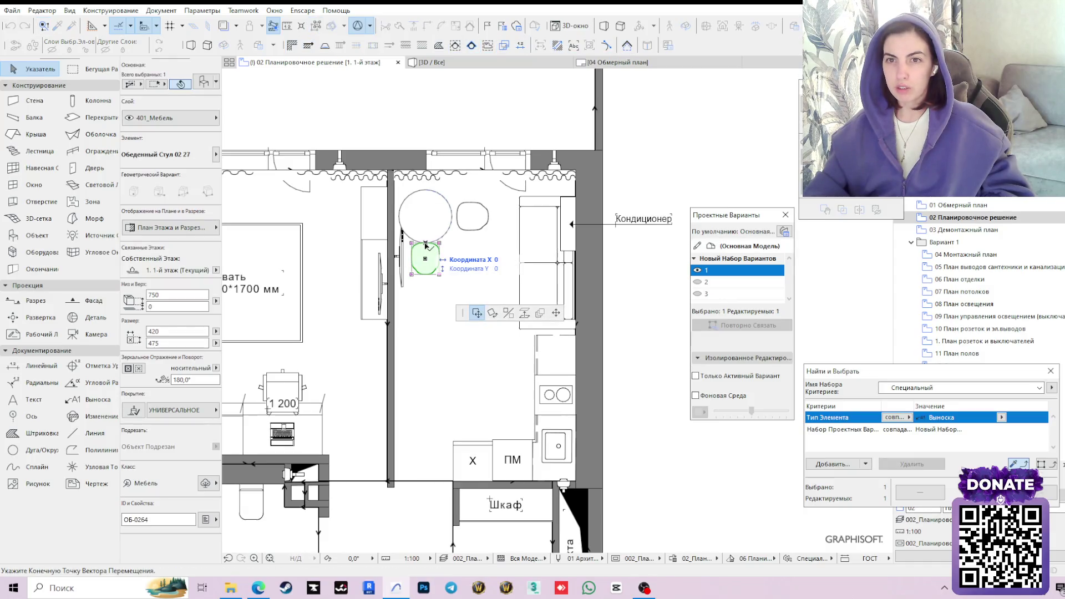
left_click(426, 254)
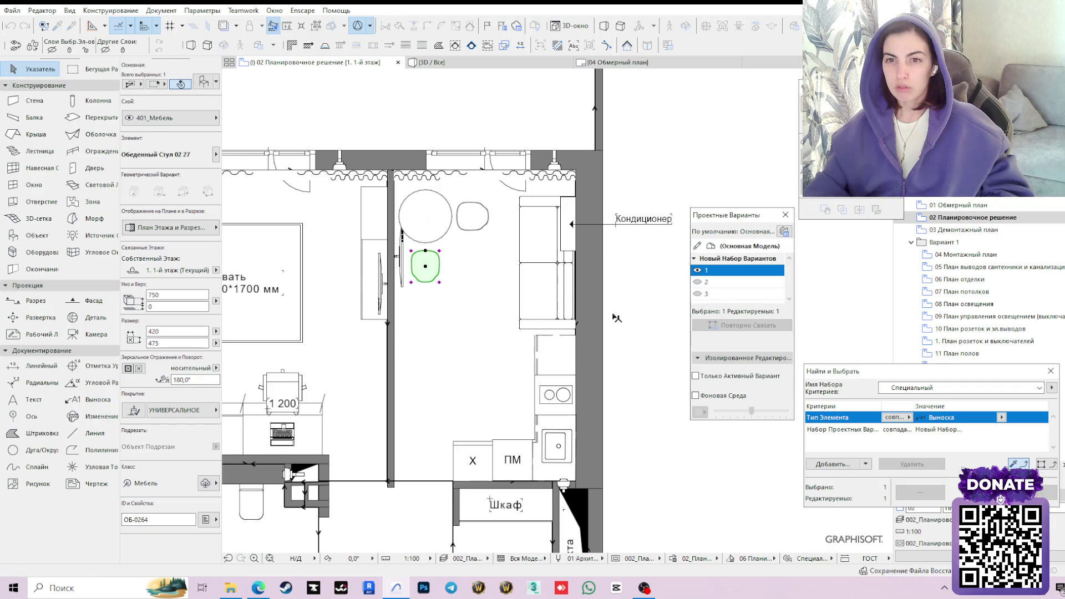
left_click(647, 329)
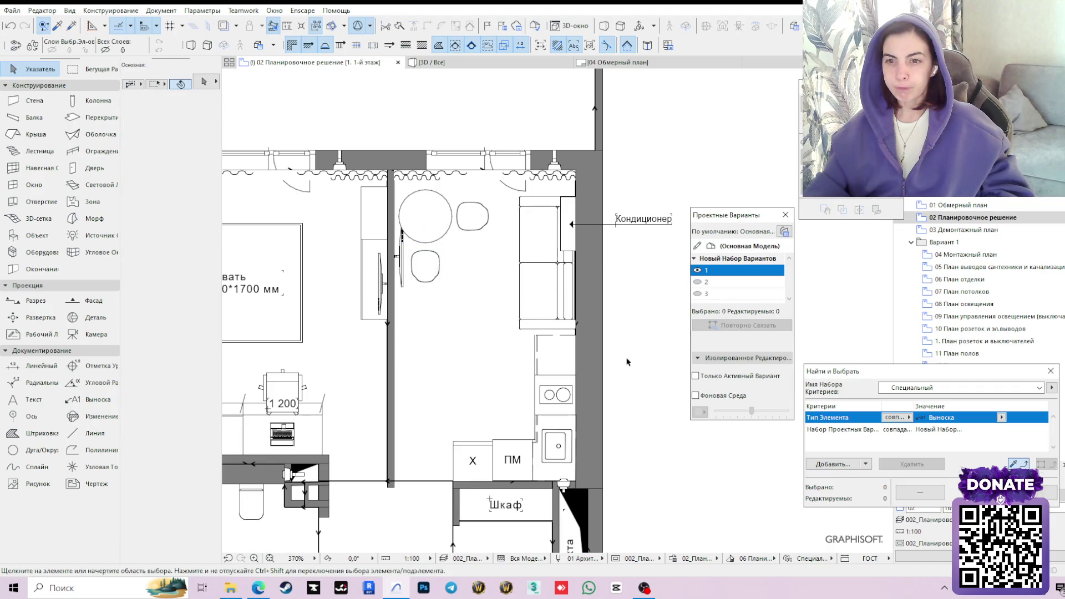
left_click(465, 60)
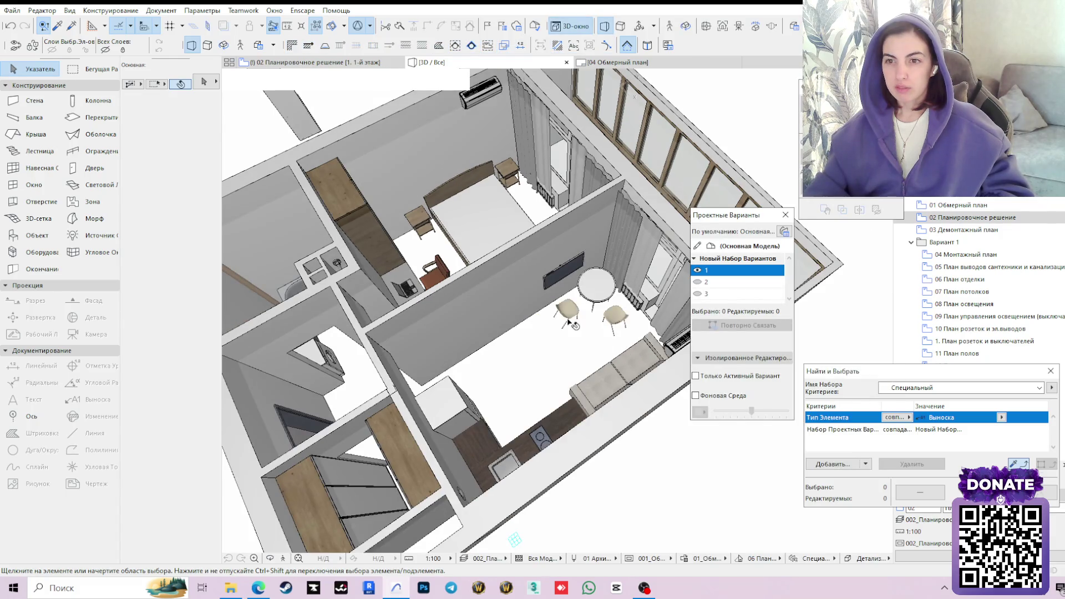
Orbit the 3D model around the apartment and dining area, then return to the 02 floor plan.
left_click_drag(568, 321, 516, 338)
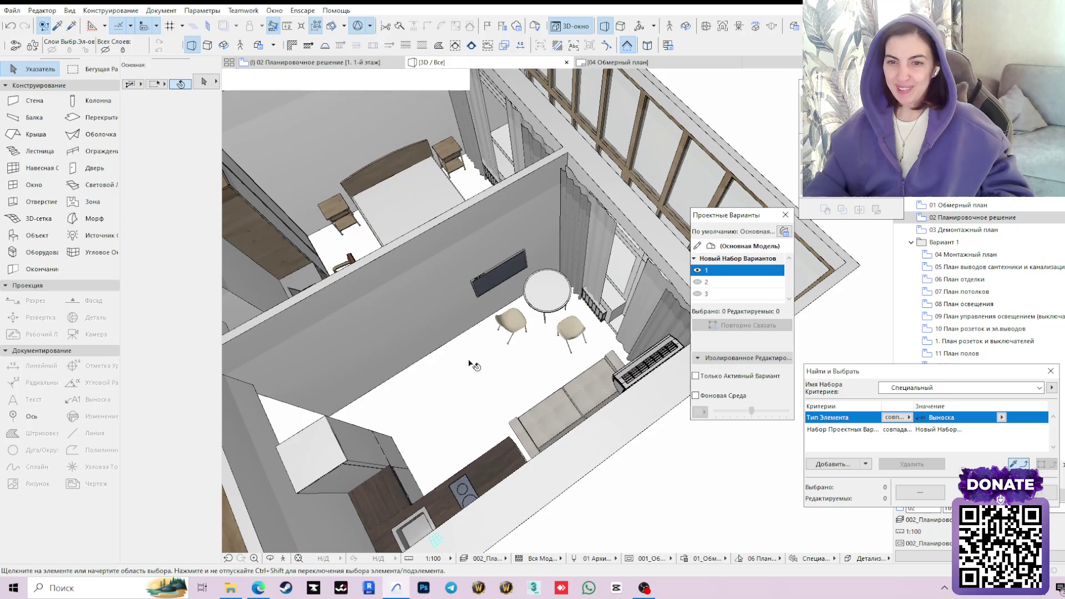
middle_click_drag(464, 351, 482, 427, "shift")
mouse_move(482, 428)
left_mouse_down()
mouse_move(451, 421)
mouse_move(592, 457)
mouse_move(438, 278)
mouse_move(570, 426)
mouse_move(417, 420)
mouse_move(564, 325)
mouse_move(535, 353)
mouse_move(431, 378)
left_mouse_up()
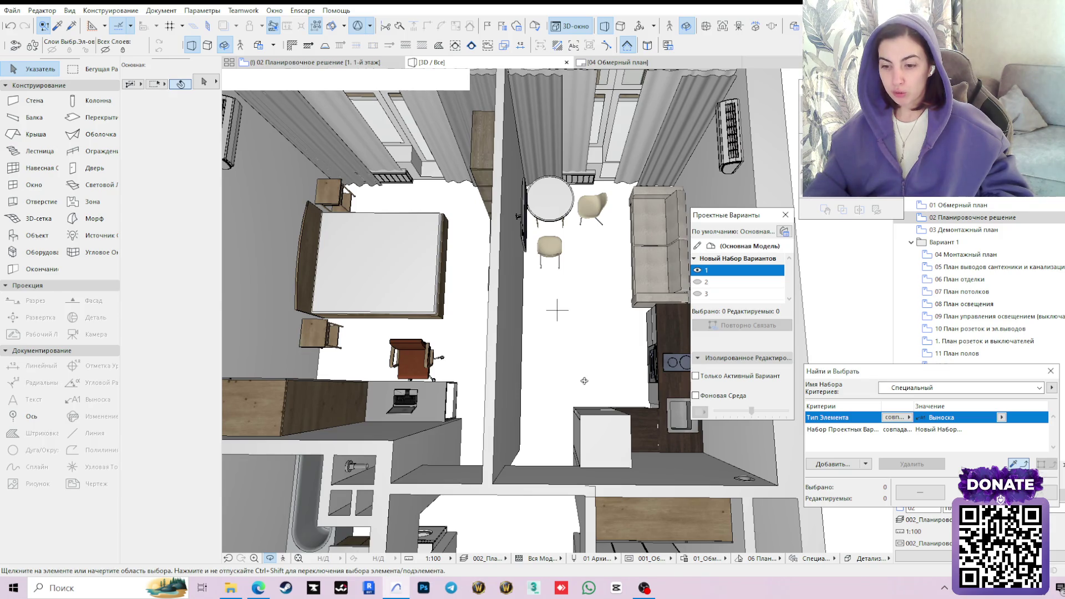
left_click_drag(601, 298, 554, 302)
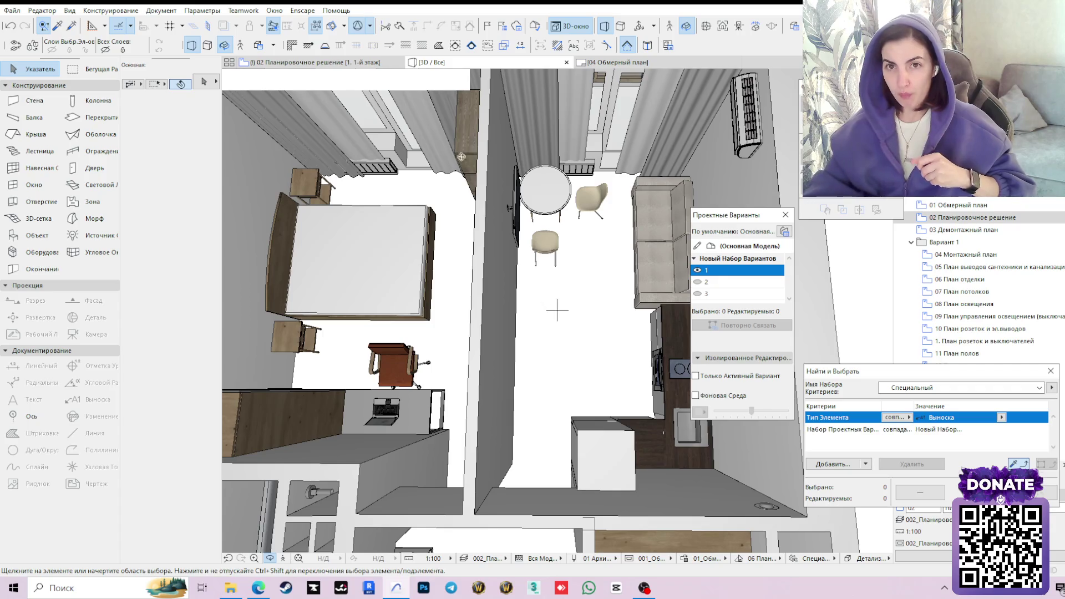
key("F2")
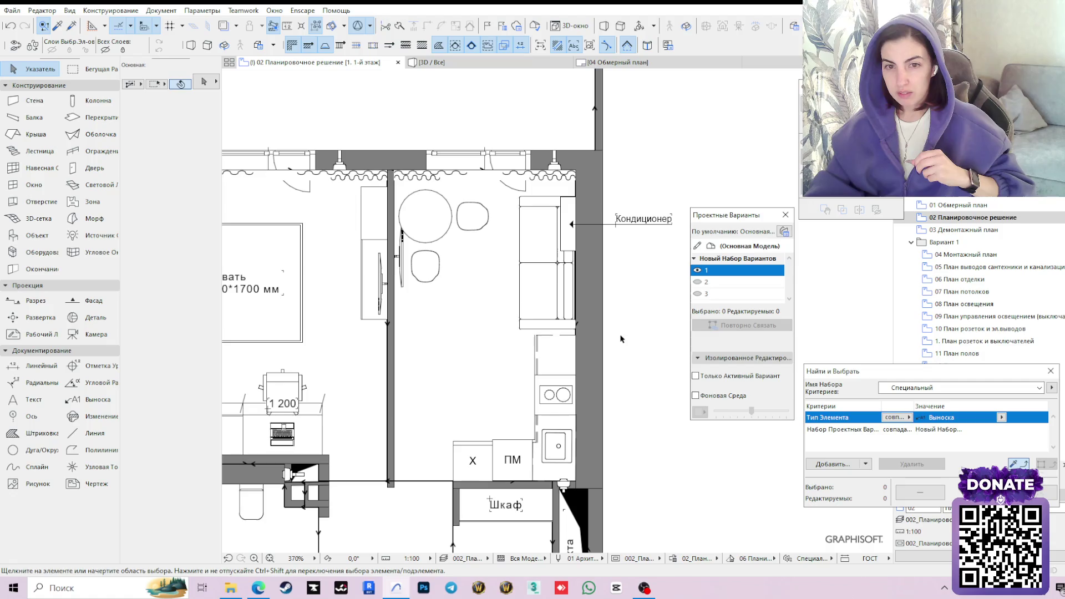
In the Object default settings, browse the 'стол' tables, then search the library for 'умыва'.
left_click(36, 235)
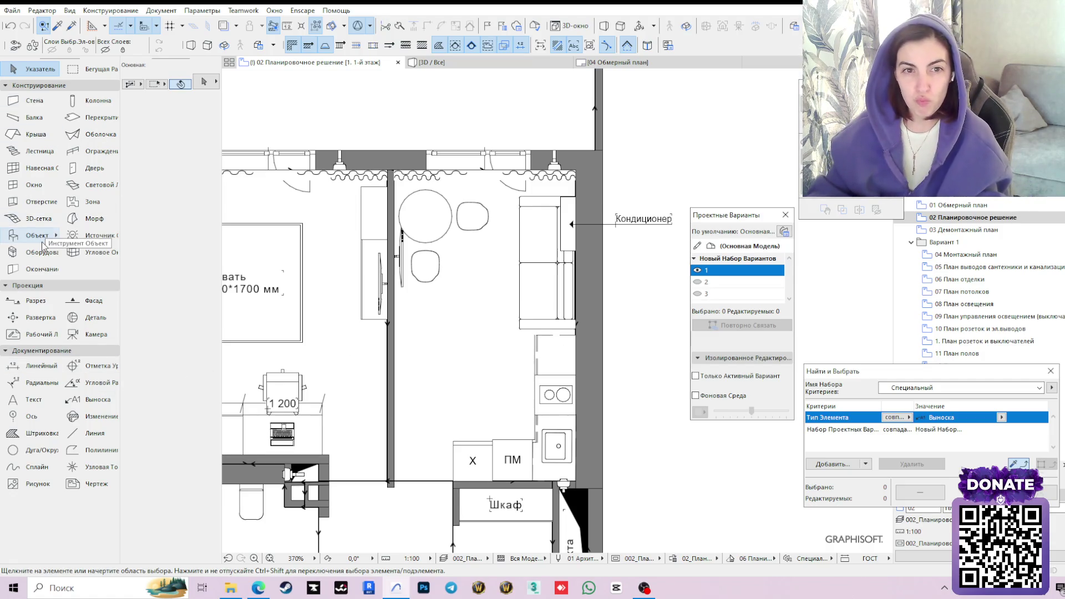
left_click(204, 82)
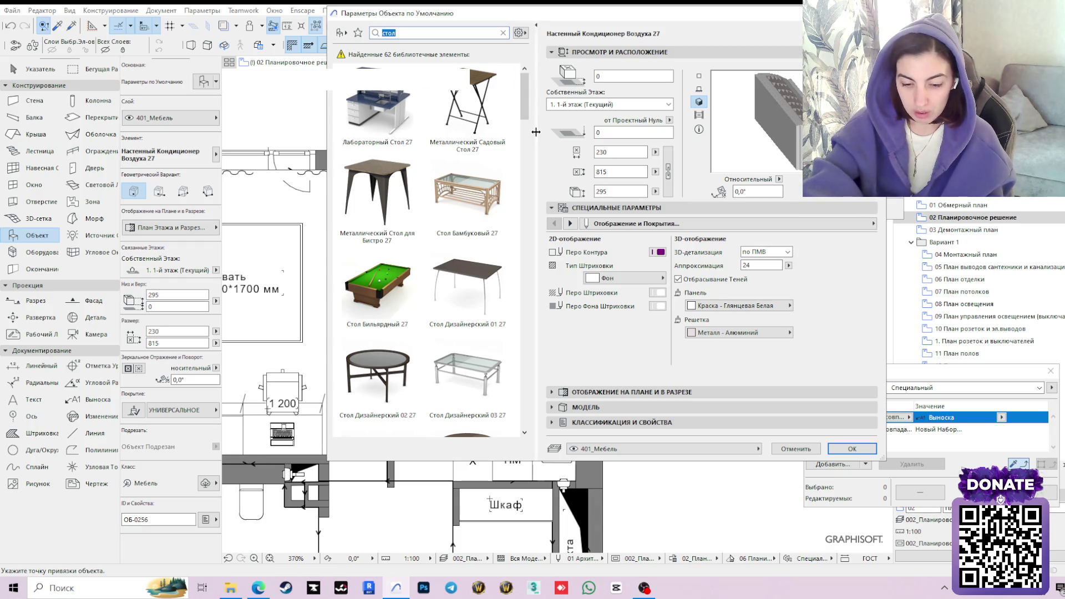
type("ст")
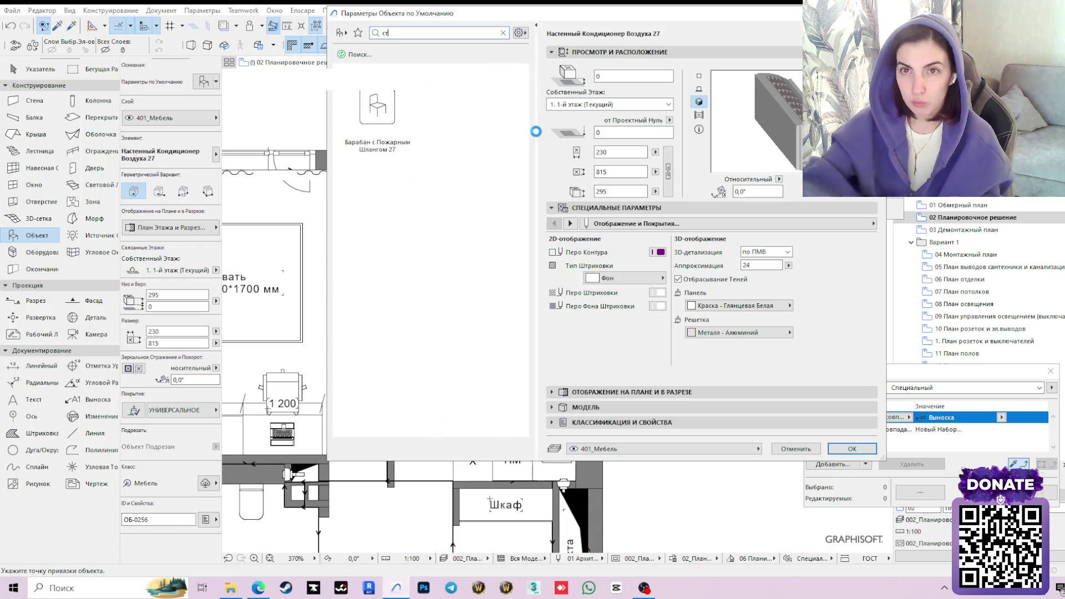
type("ол")
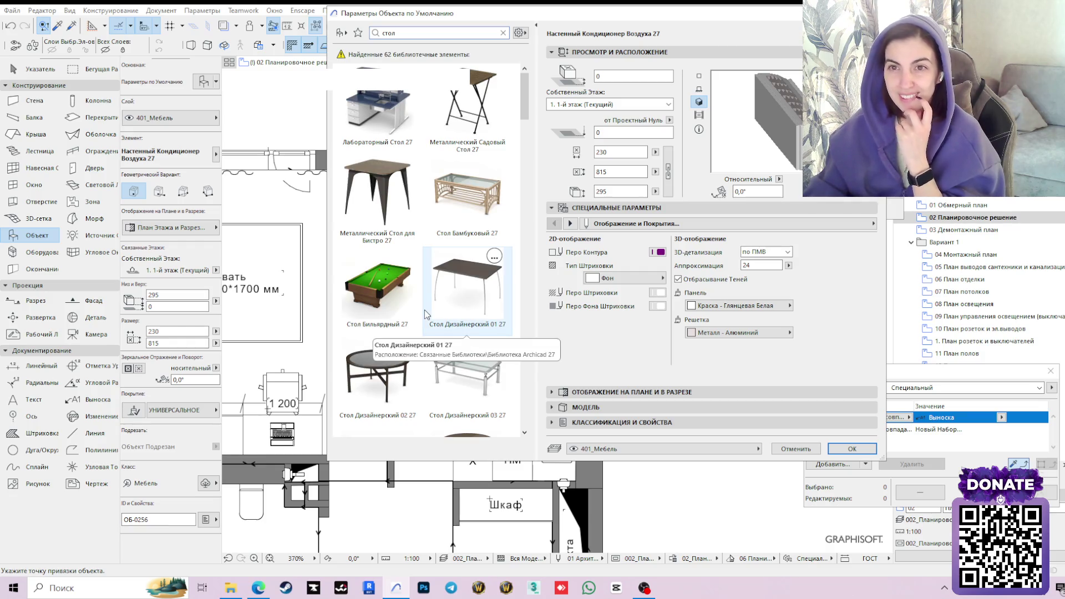
scroll(424, 309, "down", 5)
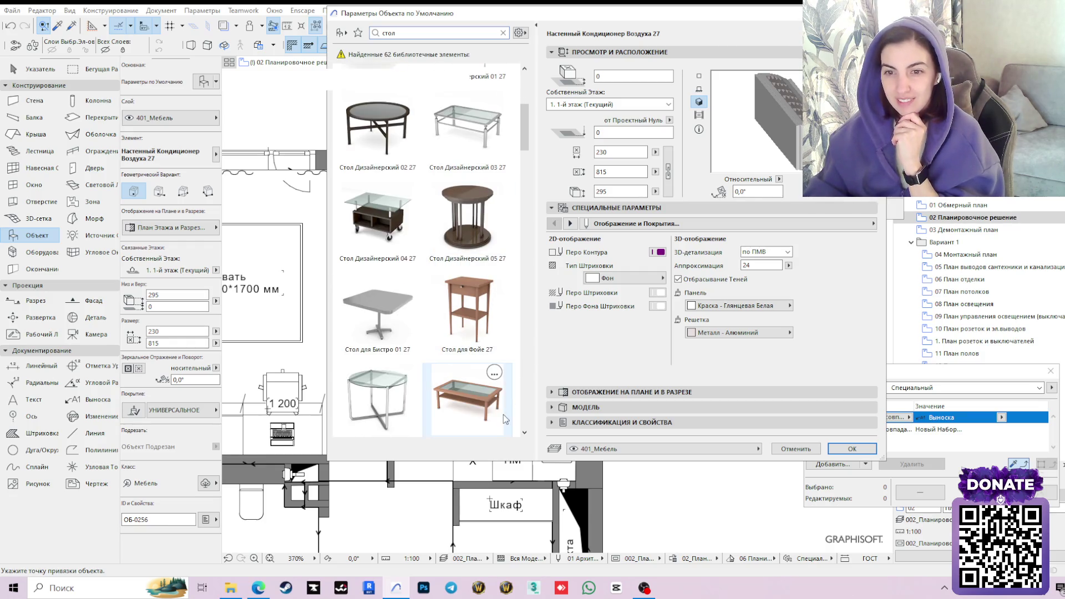
scroll(504, 414, "down", 4)
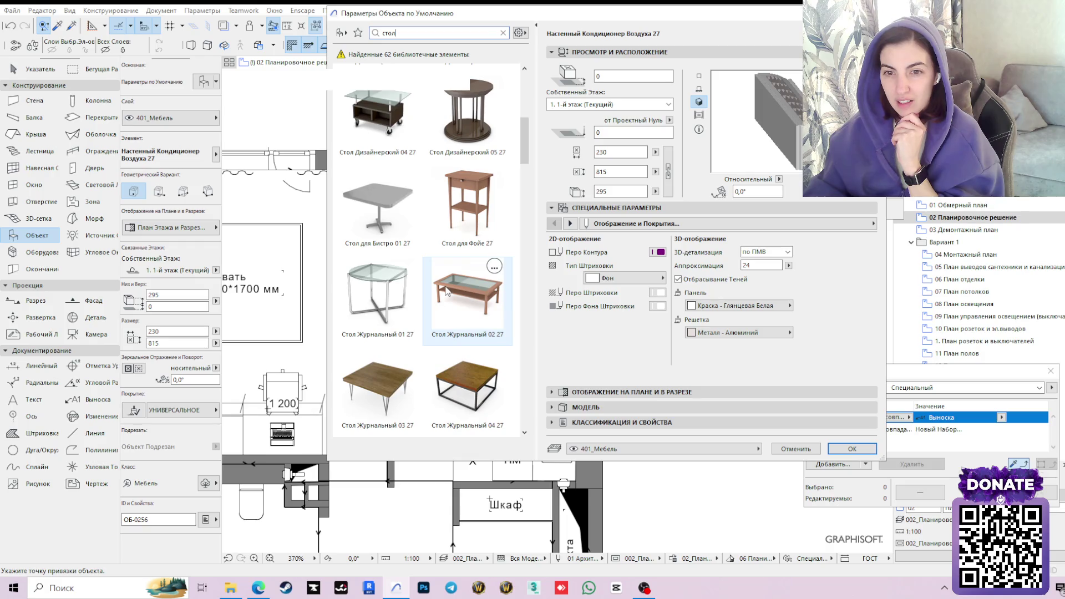
double_click(411, 30)
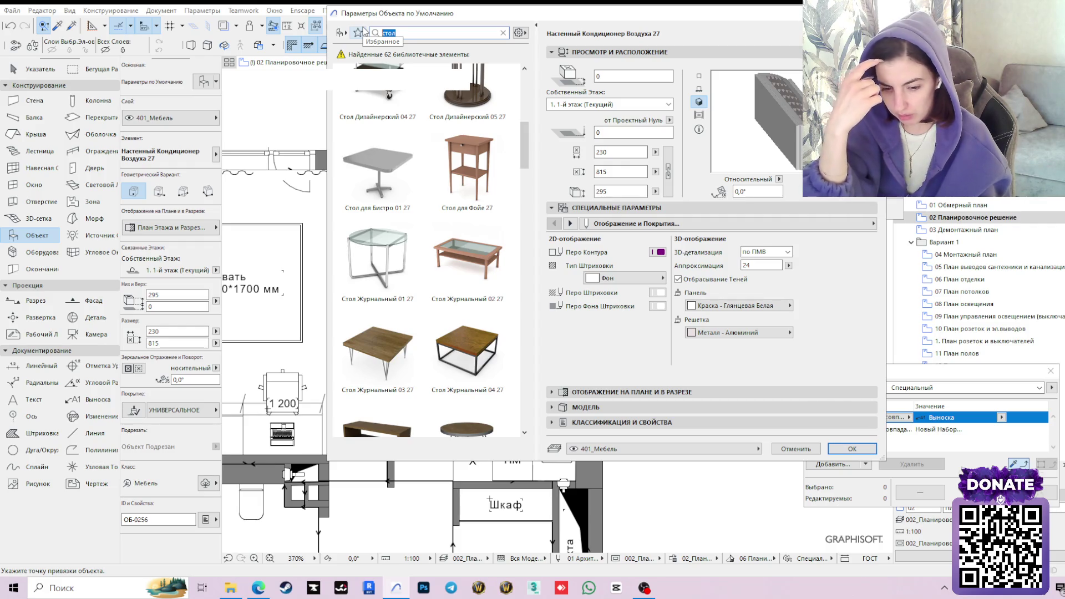
type("у")
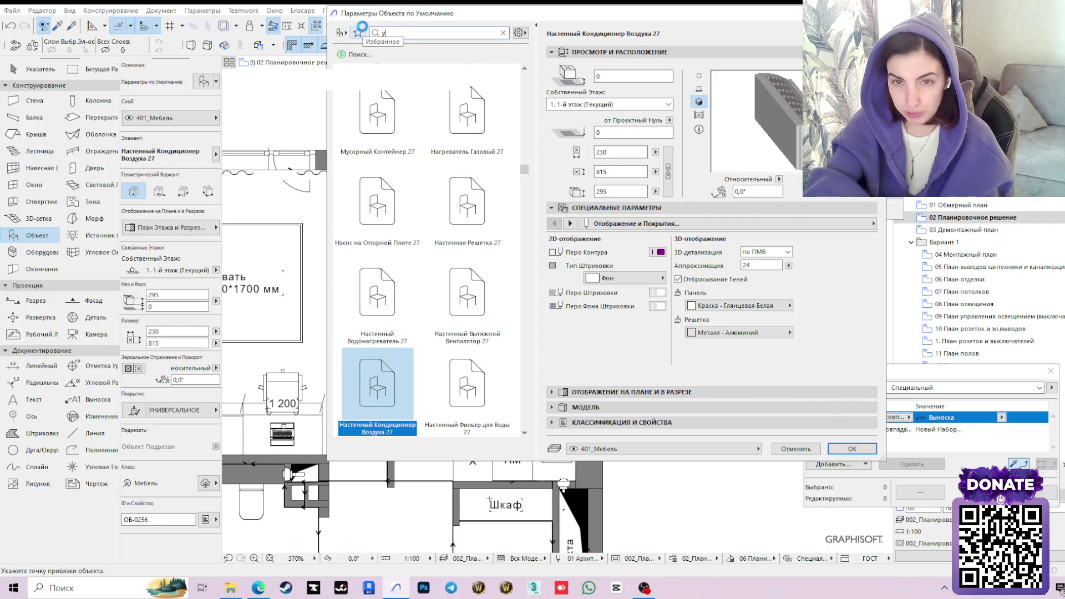
type("мыва")
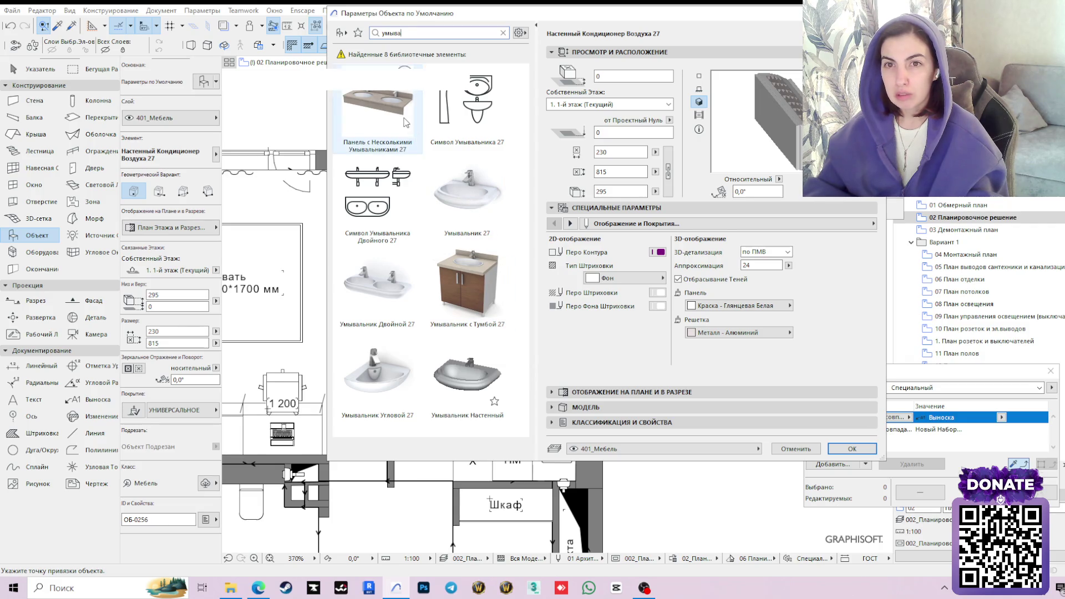
Pick Панель с Несколькими Умывальниками 27 with 1 basin, no Фартук or Передняя Панель, then search 'столеш'.
left_click(406, 122)
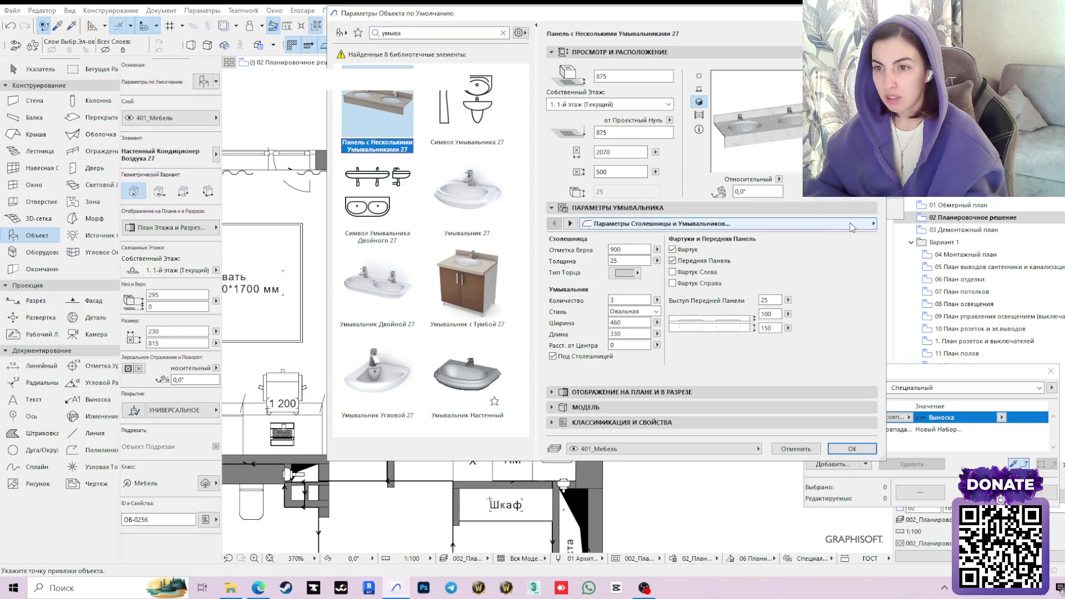
left_click(673, 250)
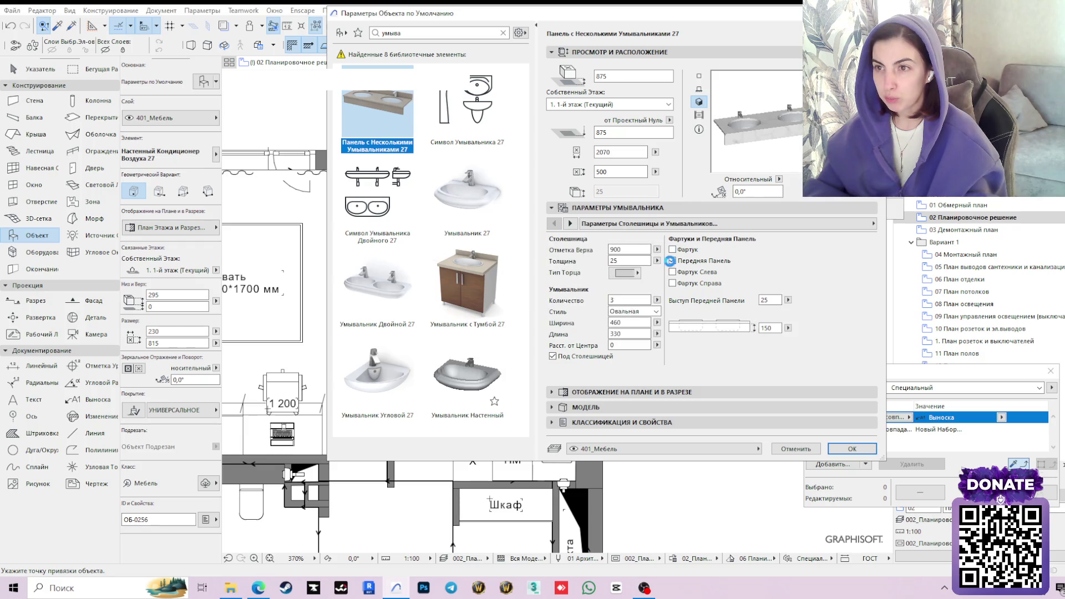
left_click(673, 261)
type("0")
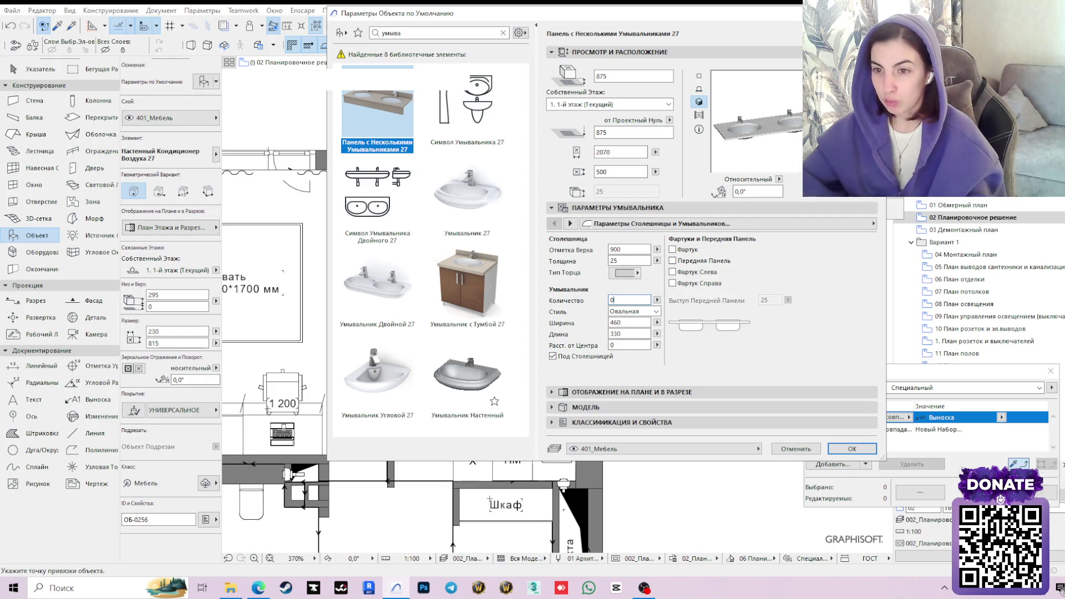
type("1")
key("Return")
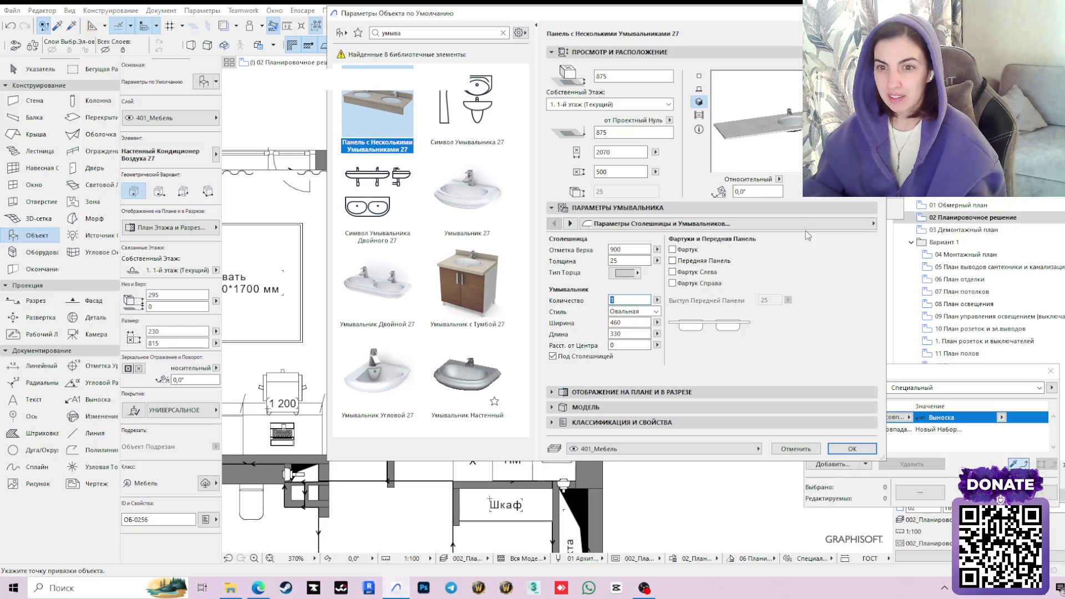
double_click(391, 33)
type("с")
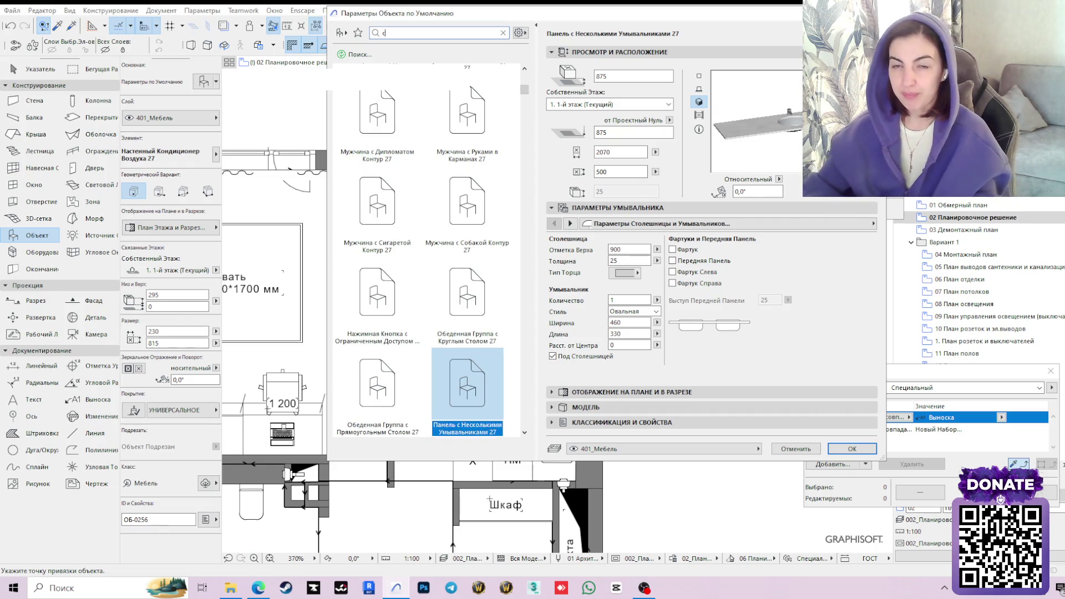
type("толеш")
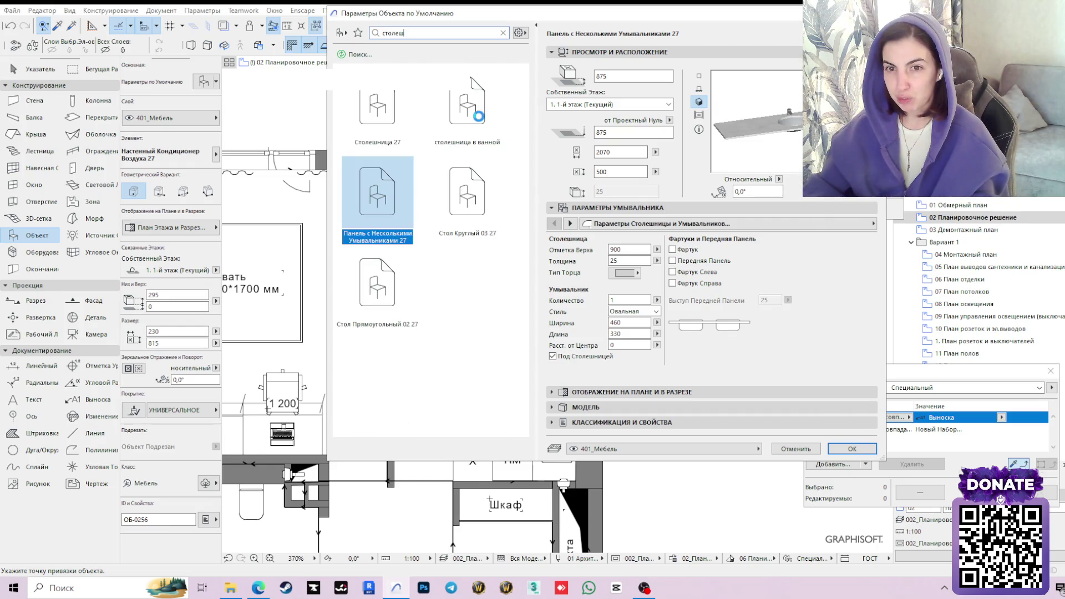
Choose the Столешница 27 countertop, leave the front edge finish off and remove its sink.
left_click(382, 113)
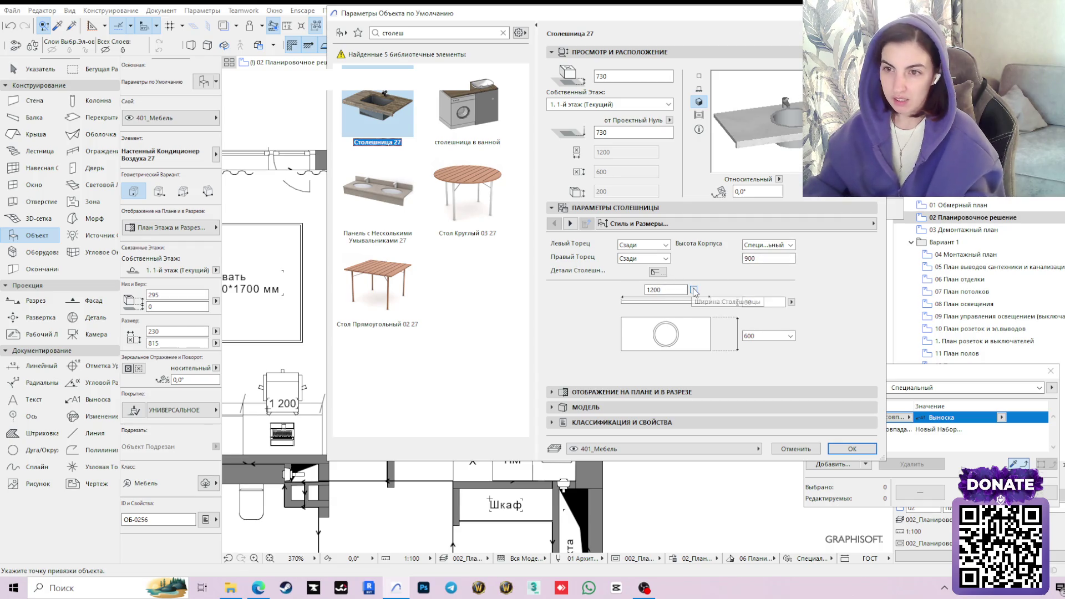
left_click(835, 225)
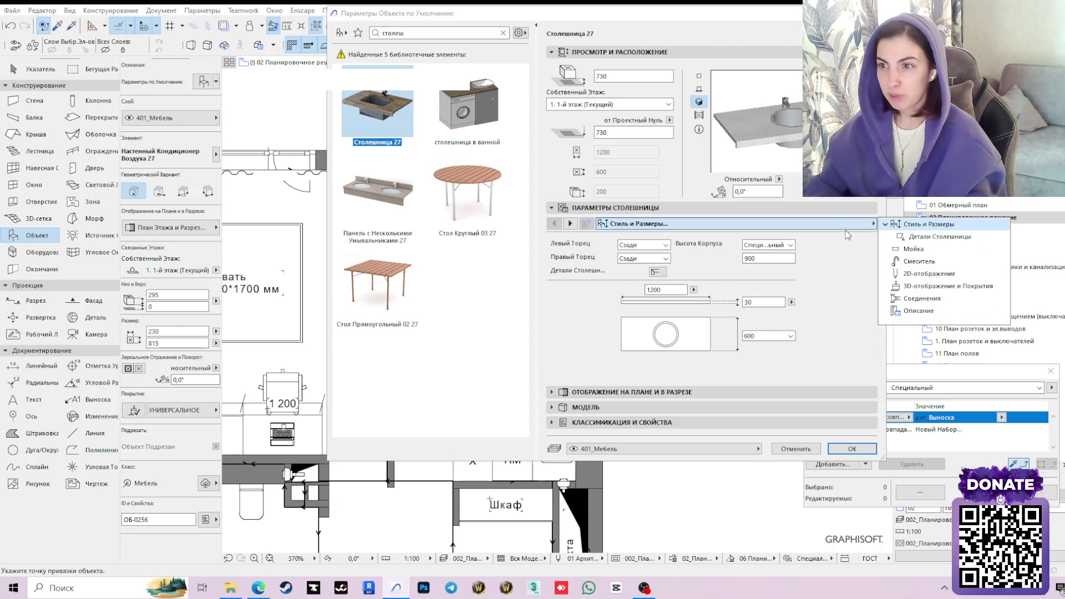
left_click(921, 237)
left_click(551, 257)
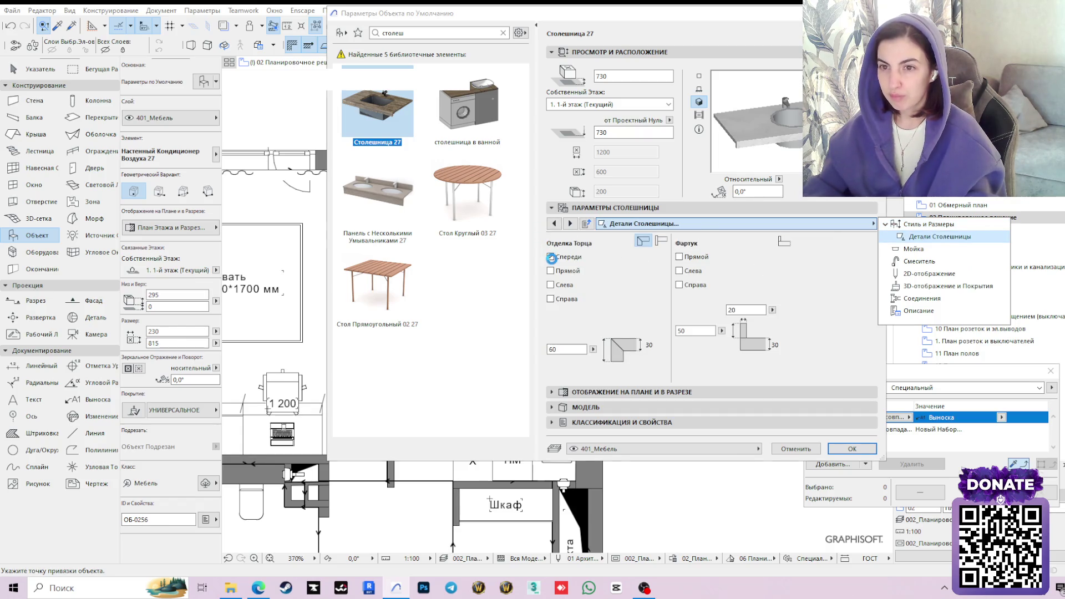
left_click(551, 258)
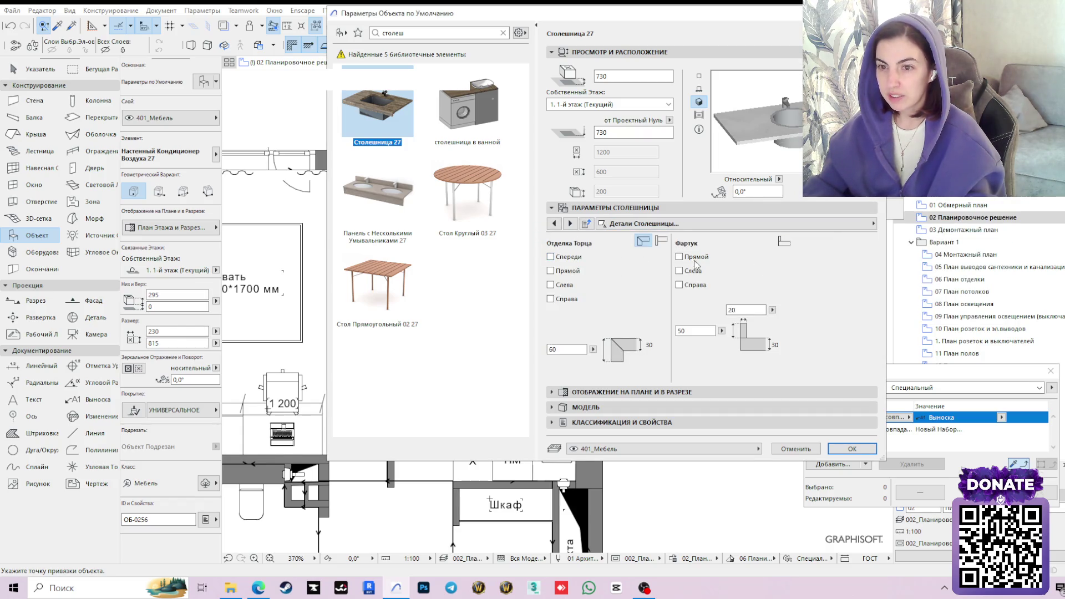
left_click(838, 224)
left_click(914, 249)
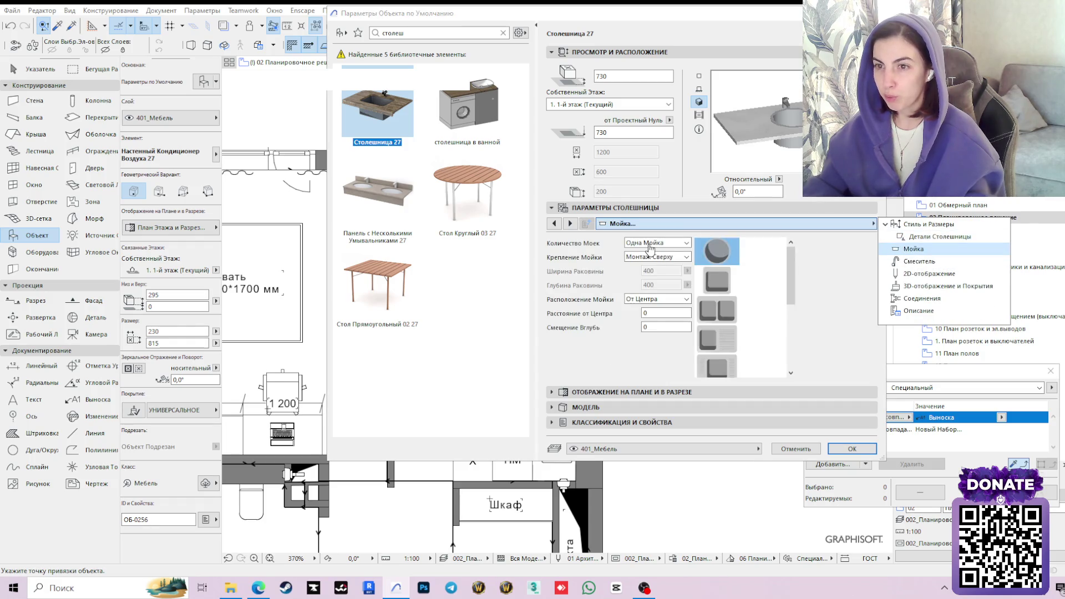
left_click(686, 244)
left_click(686, 244)
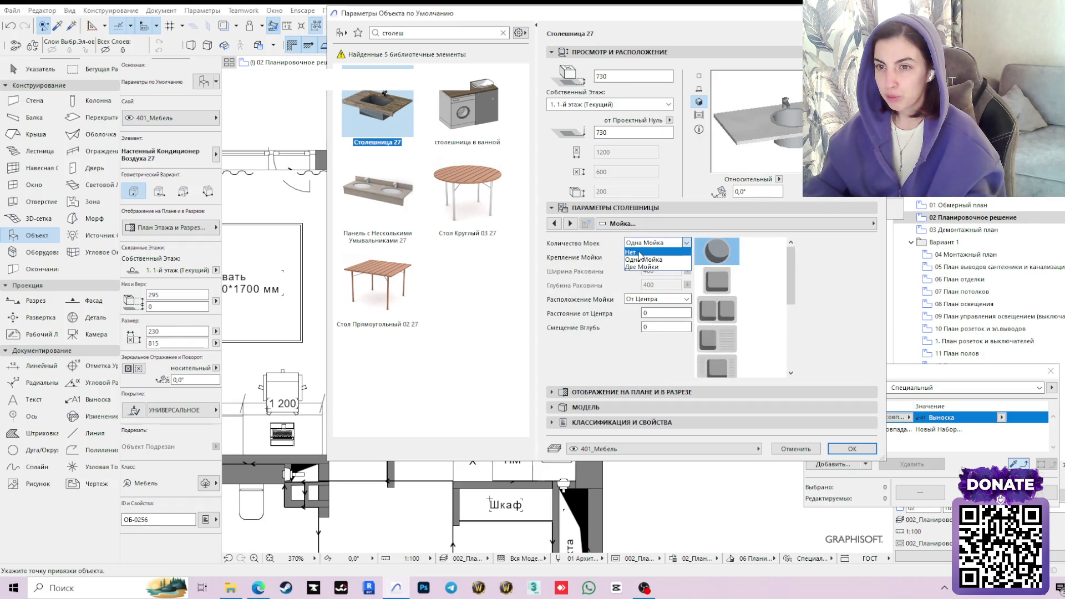
left_click(640, 253)
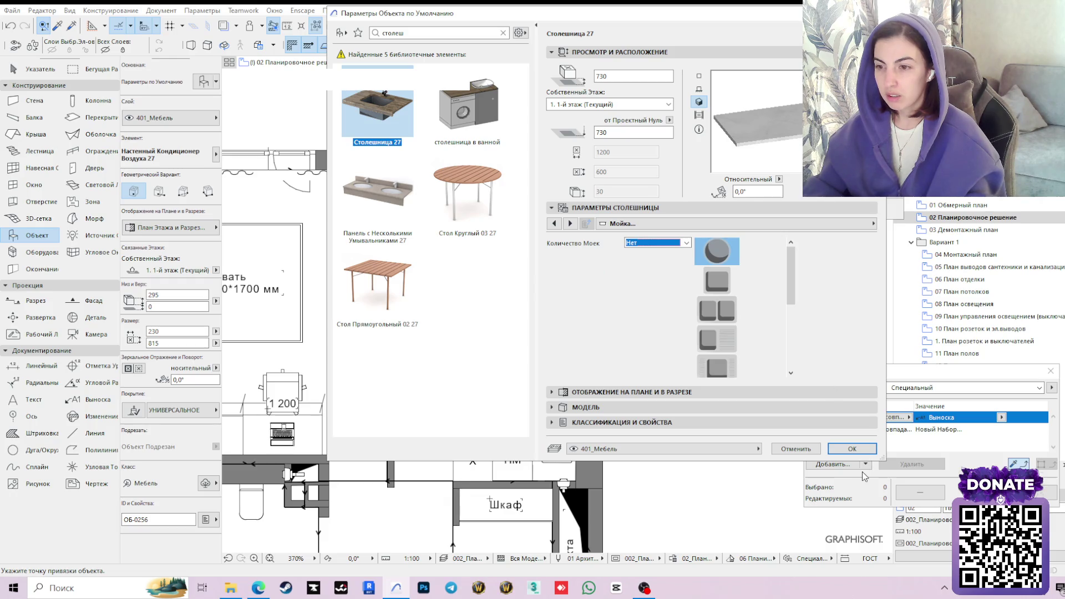
left_click(852, 449)
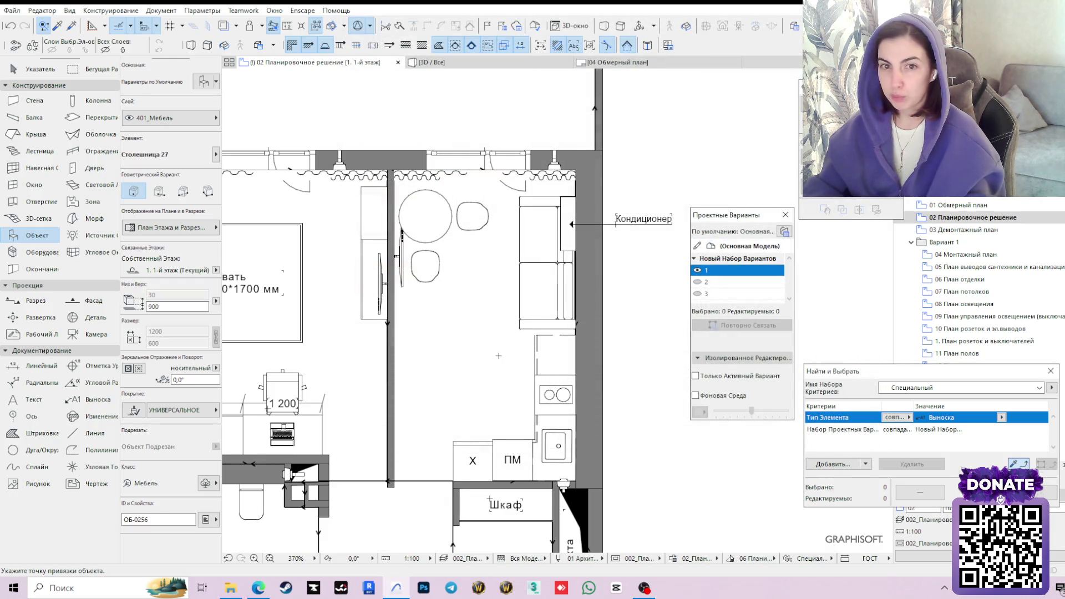
Raise the countertop height from 900 to 935, reviewing the Стиль и Размеры and Детали Столешницы pages.
left_click(204, 82)
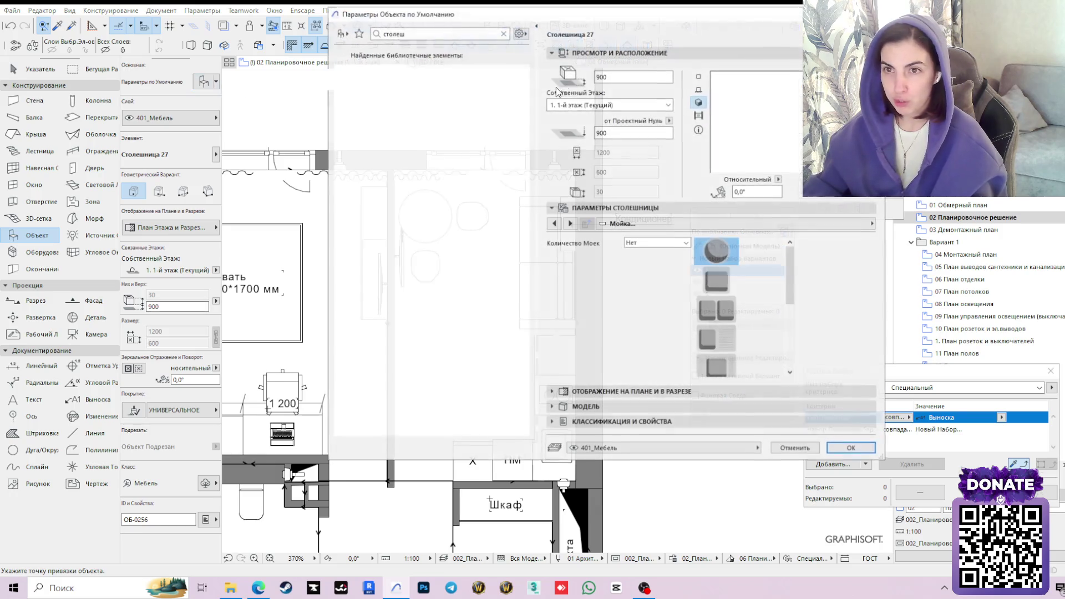
left_click(634, 76)
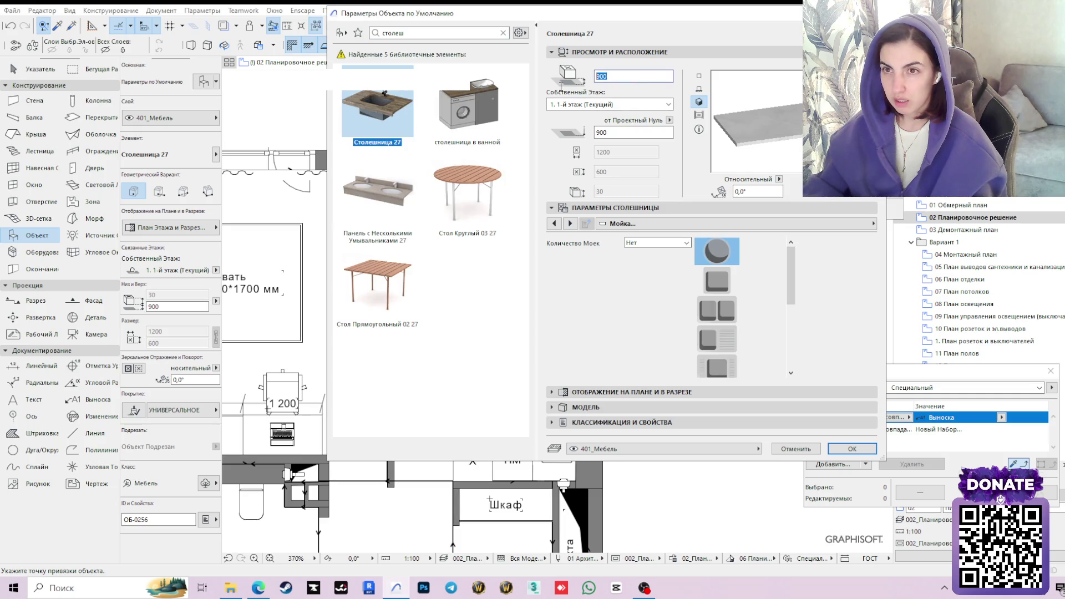
key("BackSpace")
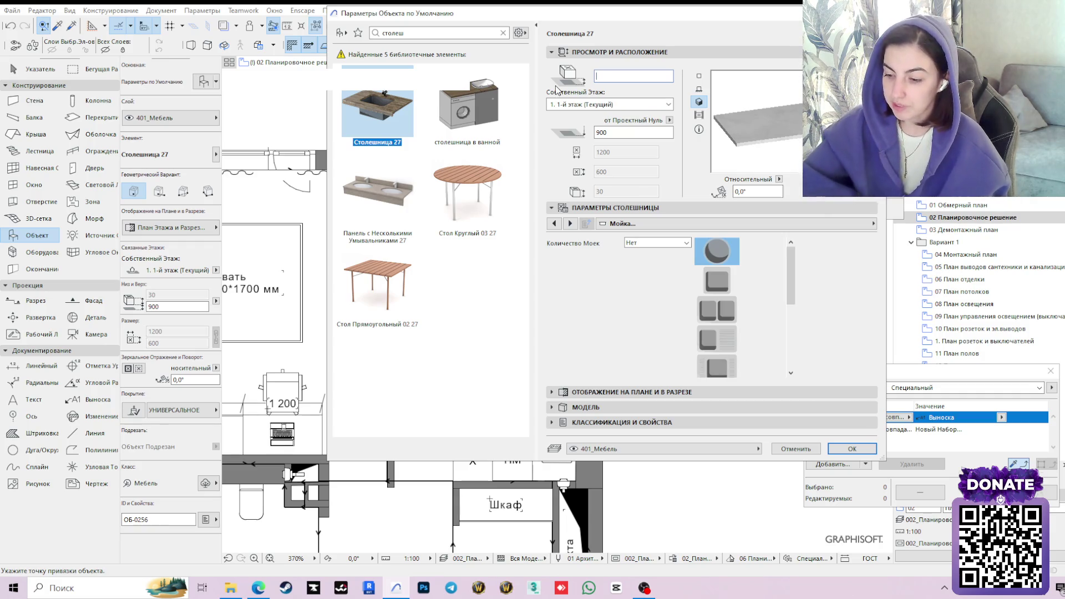
type("935")
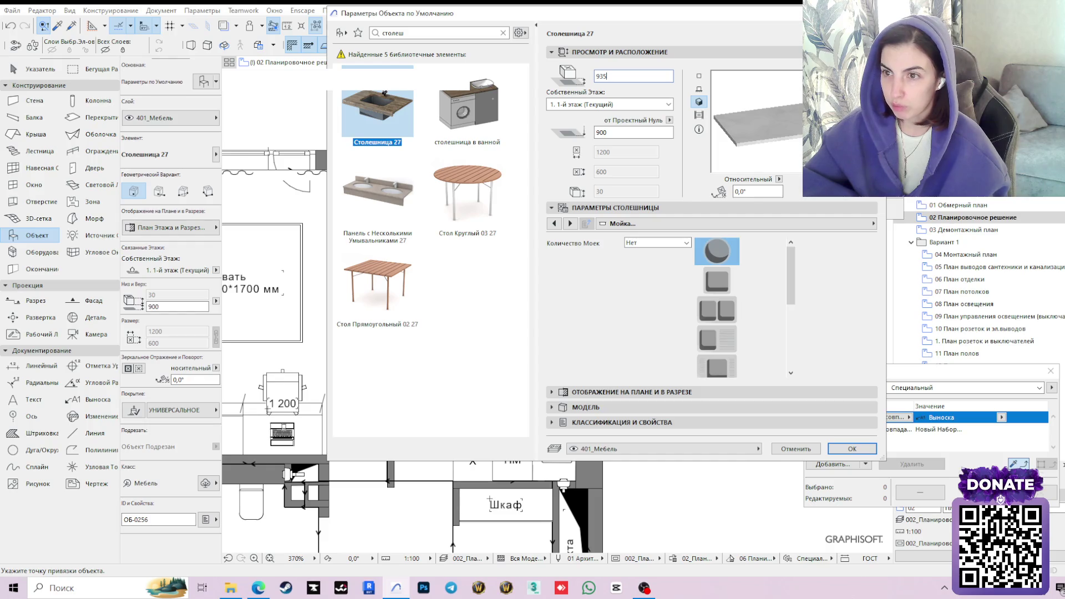
left_click(861, 223)
left_click(921, 224)
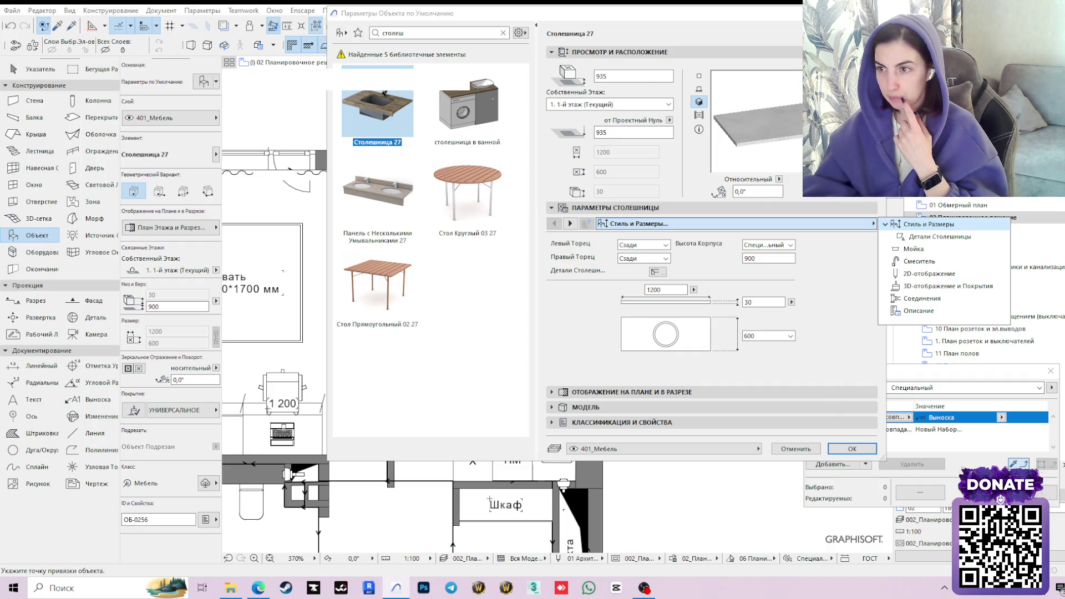
left_click(940, 237)
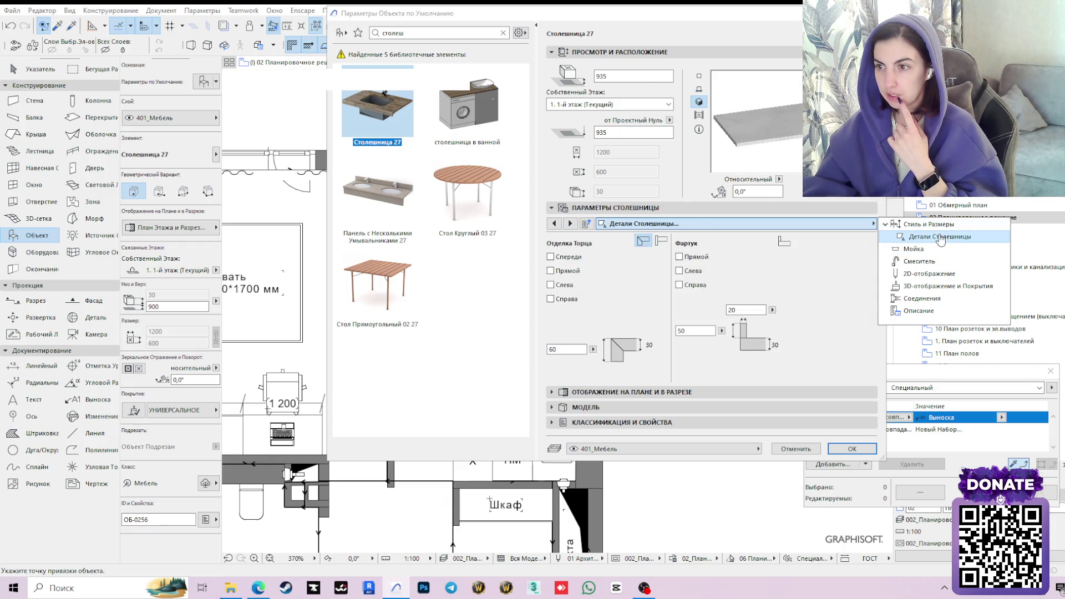
left_click(859, 421)
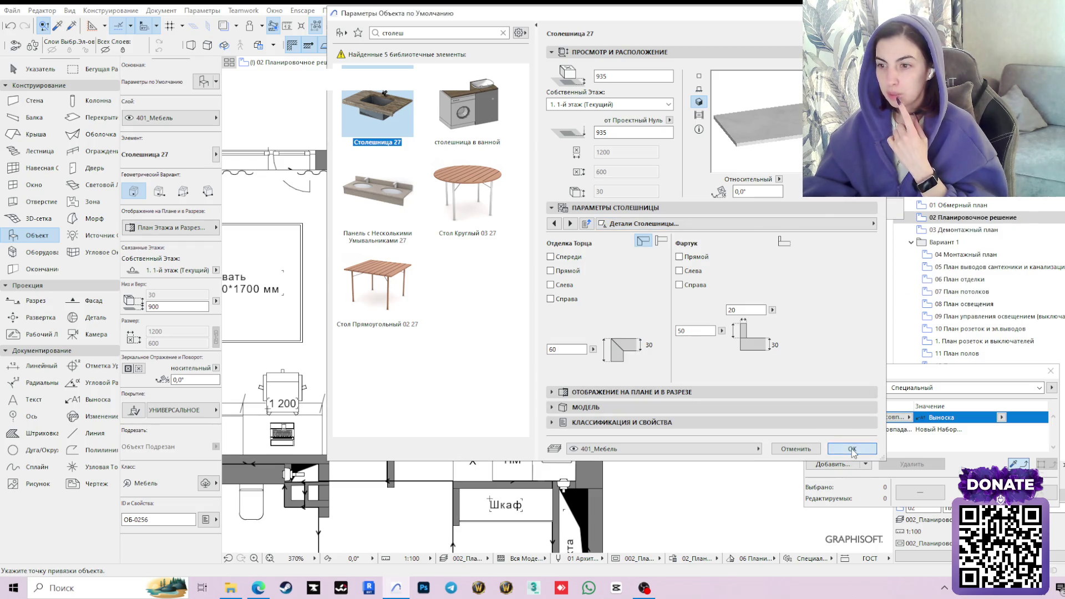
left_click(851, 448)
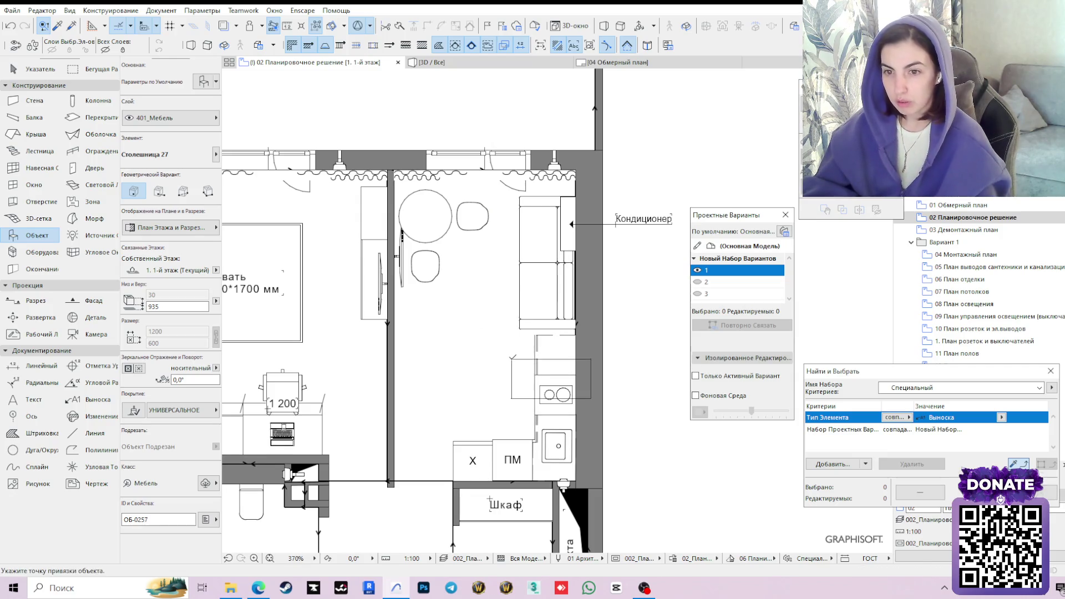
Place the countertop on the plan and move it just left of the kitchen units as a bar counter.
left_click(511, 360)
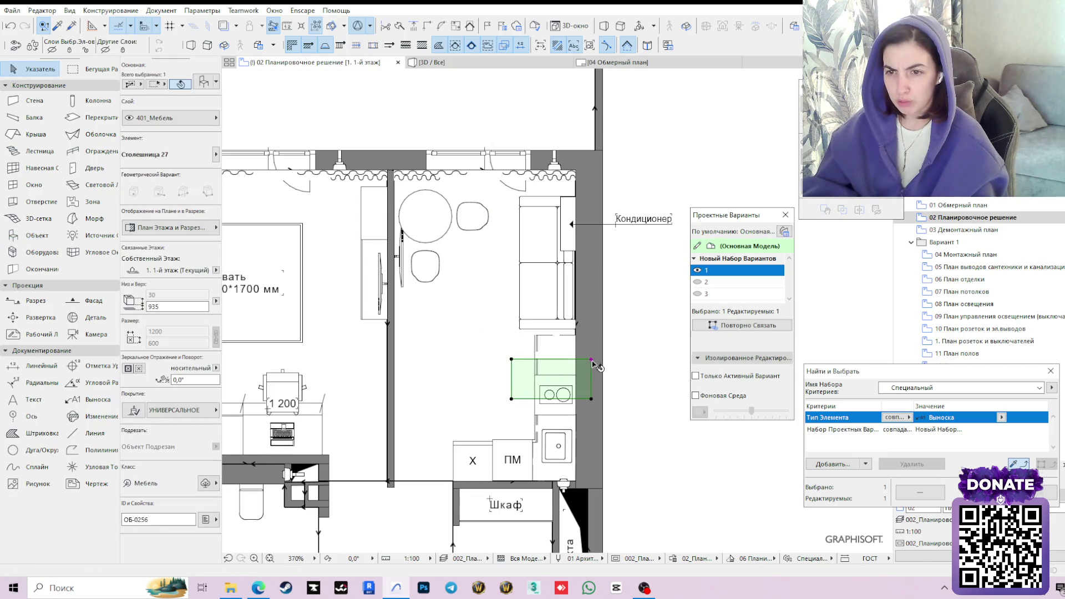
left_click(591, 360)
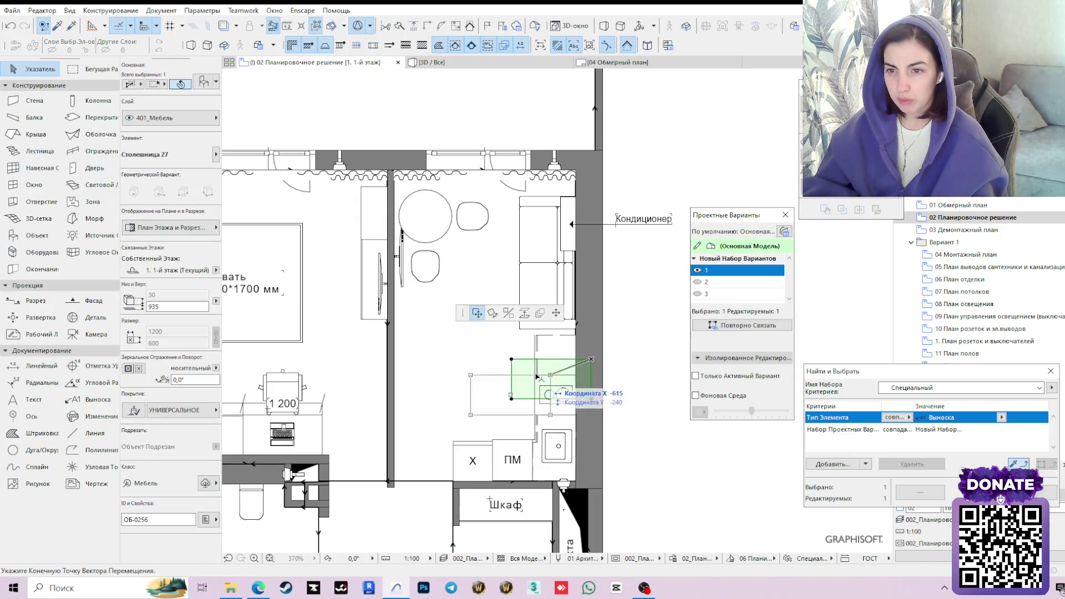
left_click(539, 337)
key("Escape")
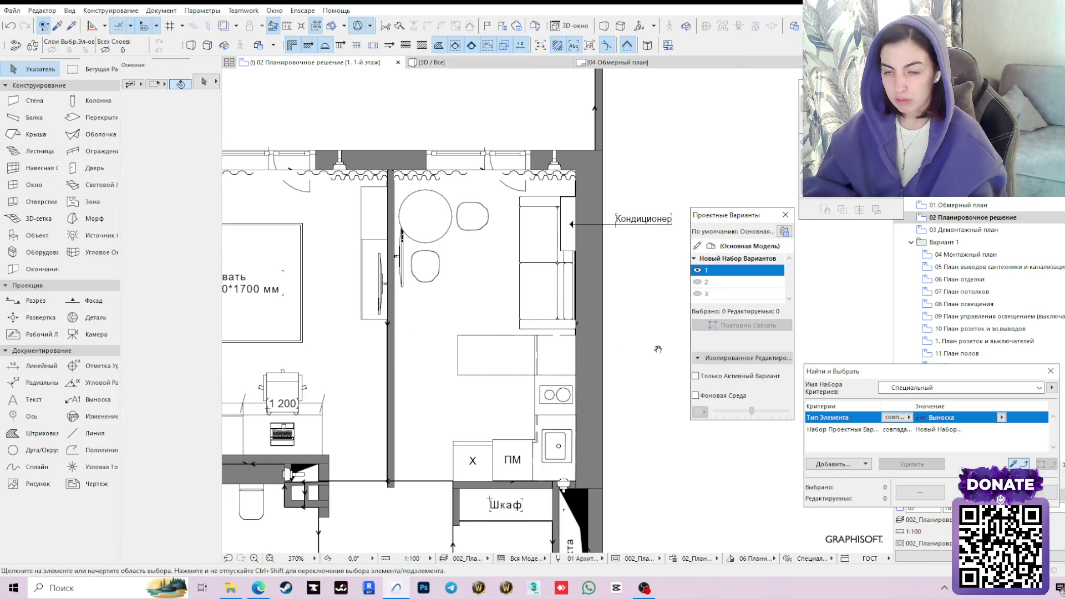
mouse_move(656, 347)
middle_mouse_down()
mouse_move(638, 270)
mouse_move(652, 284)
middle_mouse_up()
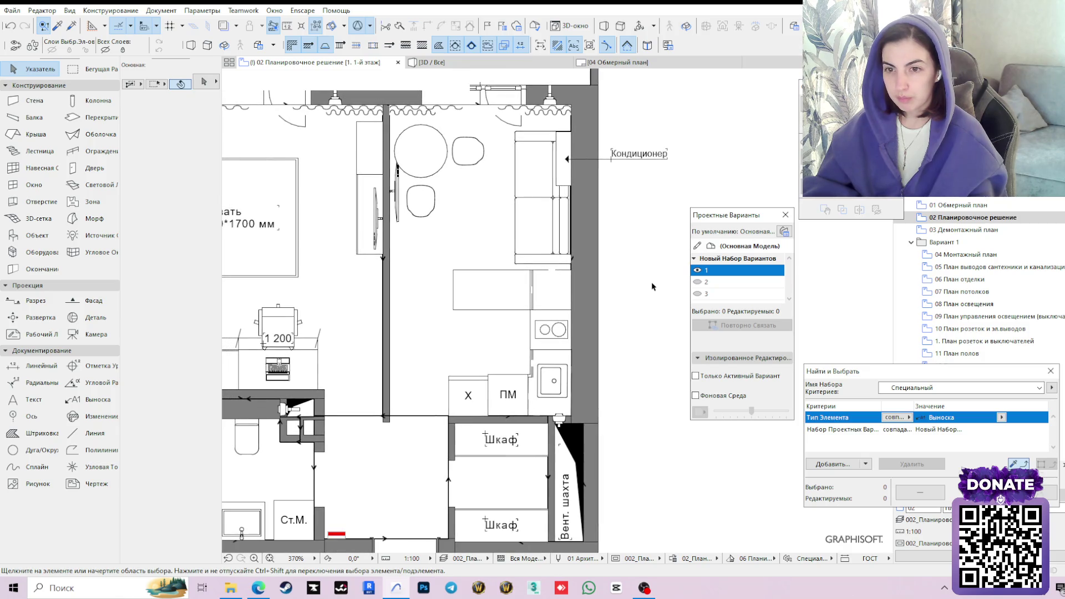
left_click(517, 63)
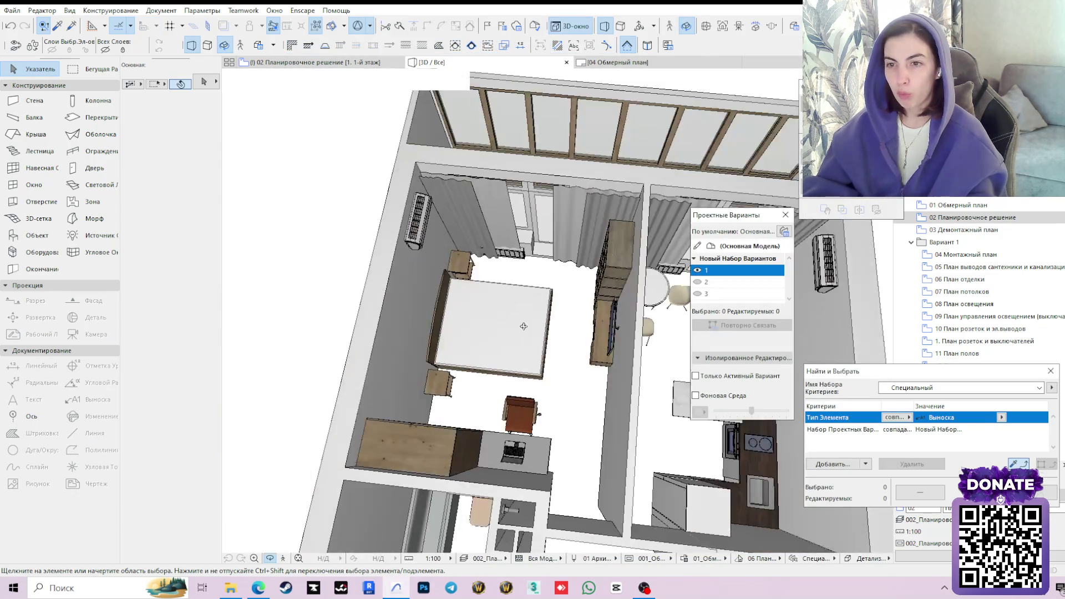
Orbit and zoom around the kitchen, dining area and sofa to inspect the new bar countertop.
scroll(523, 326, "down", 3)
mouse_move(526, 326)
middle_mouse_down("shift")
mouse_move(550, 496)
mouse_move(648, 501)
mouse_move(680, 386)
middle_mouse_up("shift")
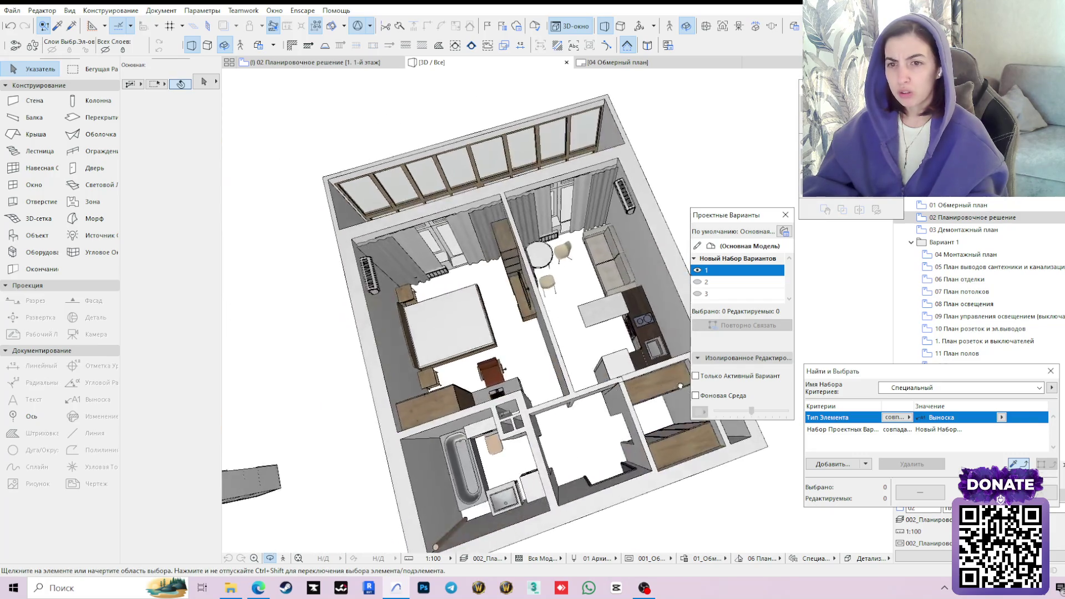
scroll(677, 355, "up", 10)
scroll(674, 314, "down", 3)
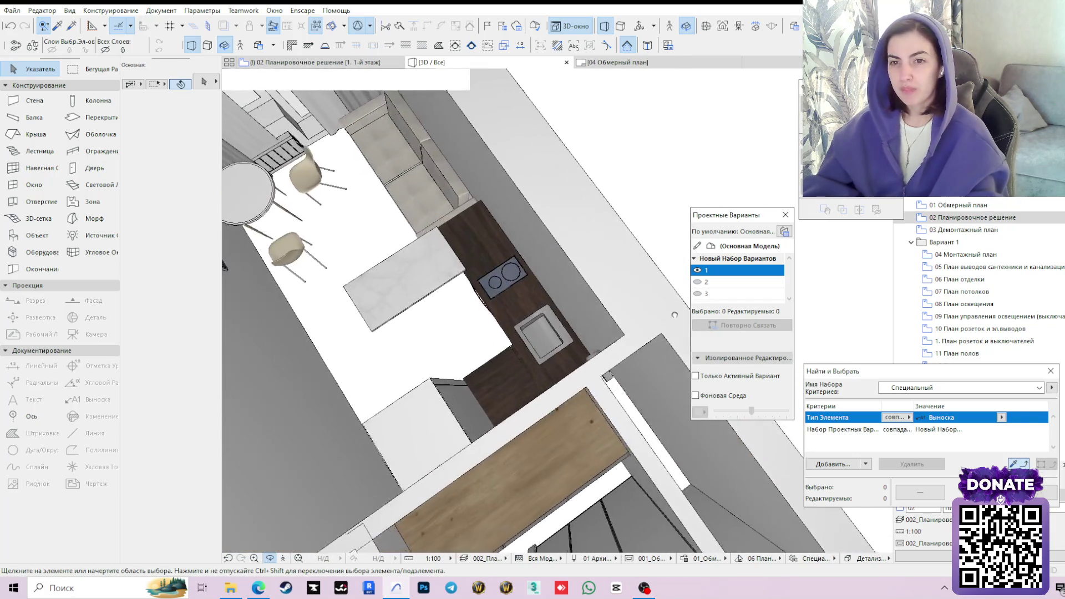
scroll(675, 315, "down", 2)
scroll(345, 347, "down", 3)
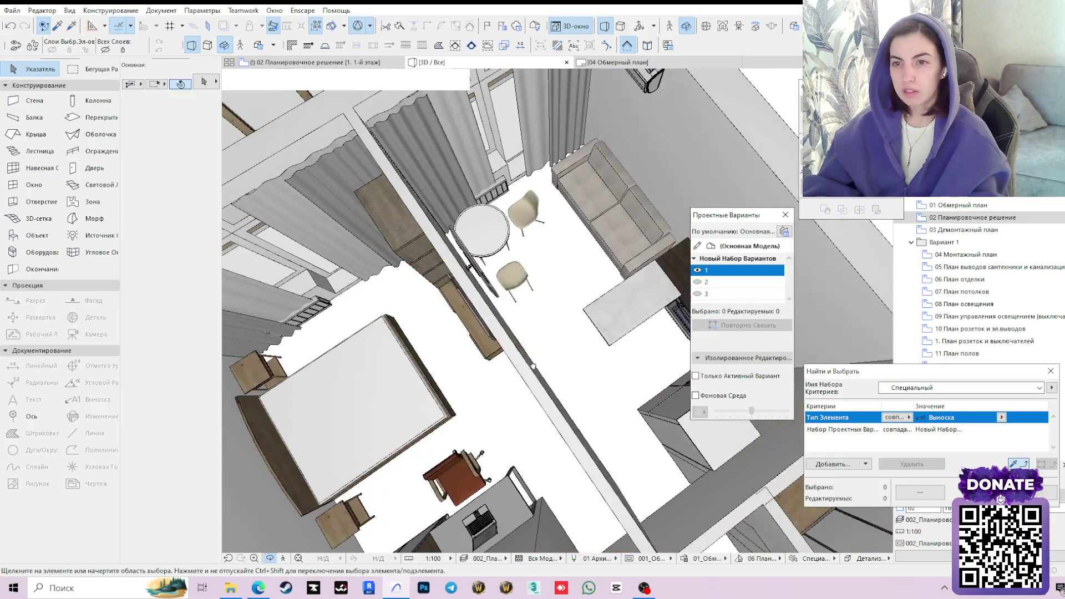
mouse_move(533, 365)
middle_mouse_down("shift")
mouse_move(466, 328)
mouse_move(589, 335)
mouse_move(623, 349)
middle_mouse_up("shift")
scroll(317, 379, "down", 3)
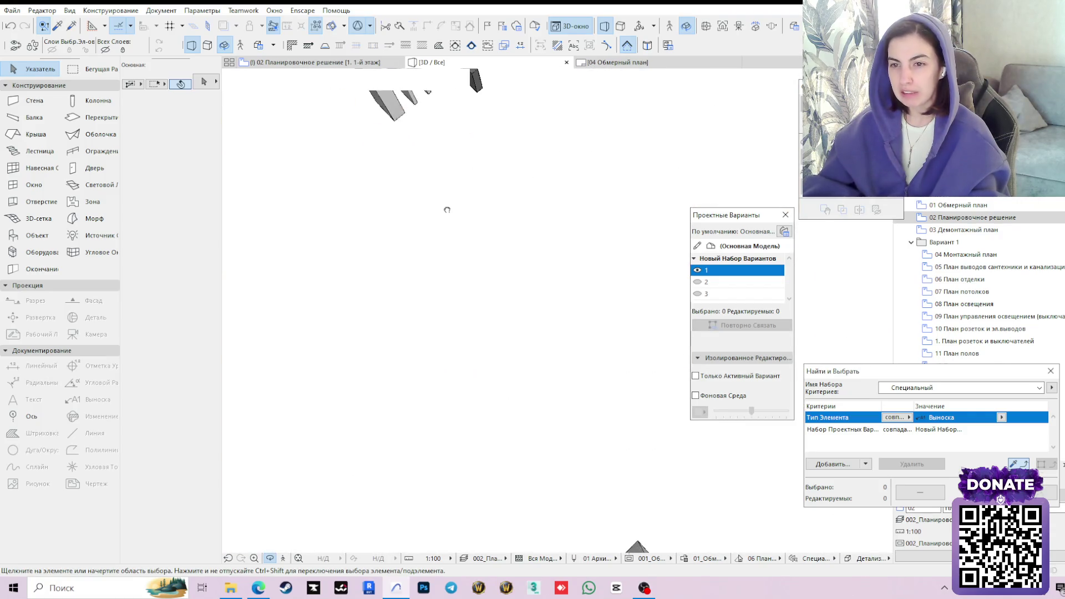
scroll(572, 485, "up", 5)
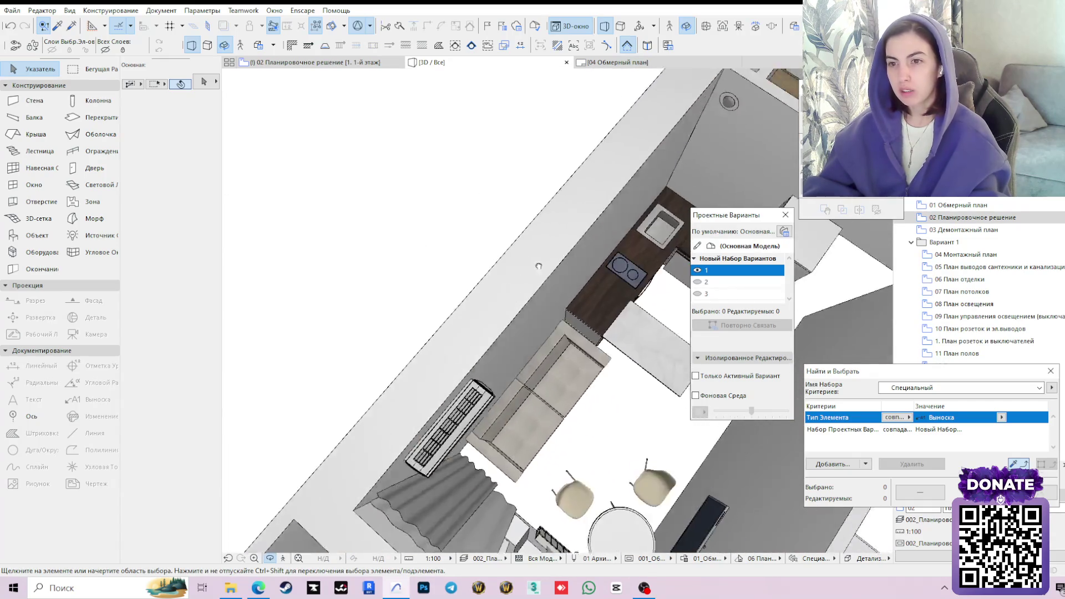
scroll(555, 260, "down", 3)
scroll(594, 223, "down", 5)
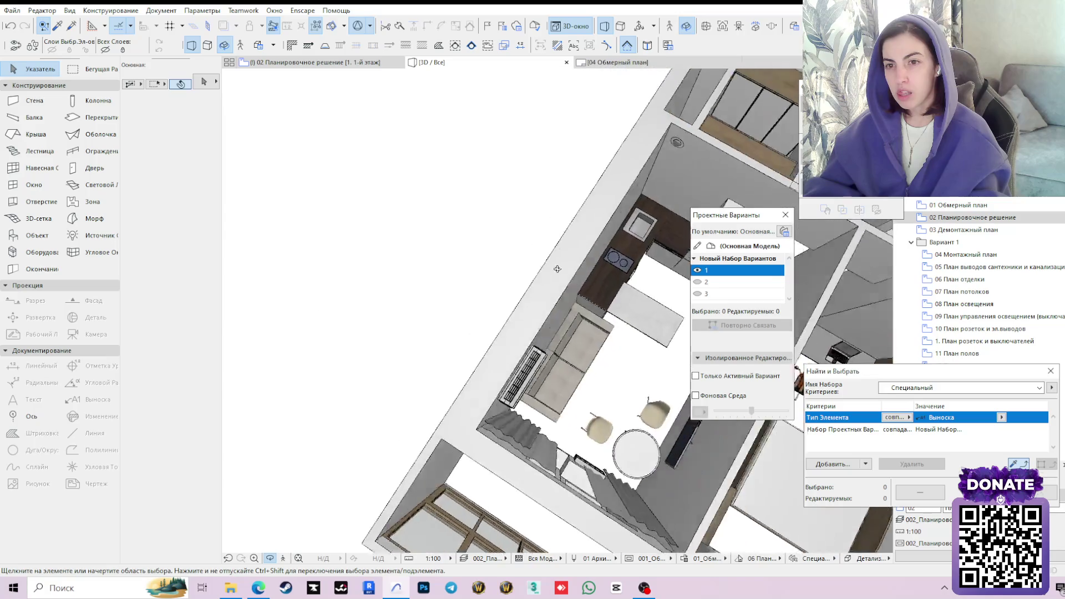
scroll(565, 286, "up", 8)
scroll(564, 286, "down", 4)
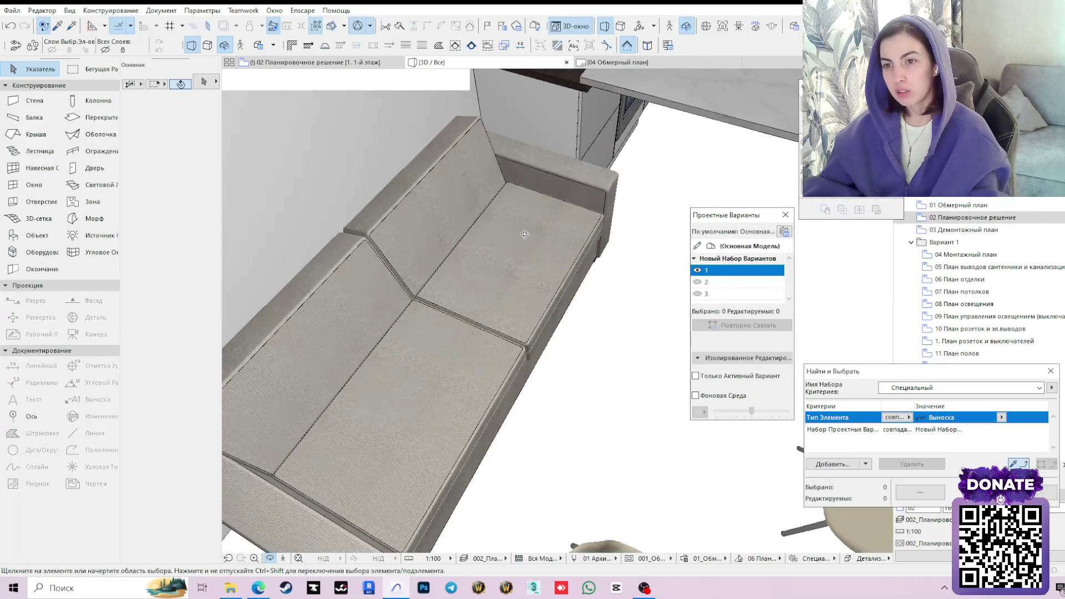
scroll(515, 320, "down", 3)
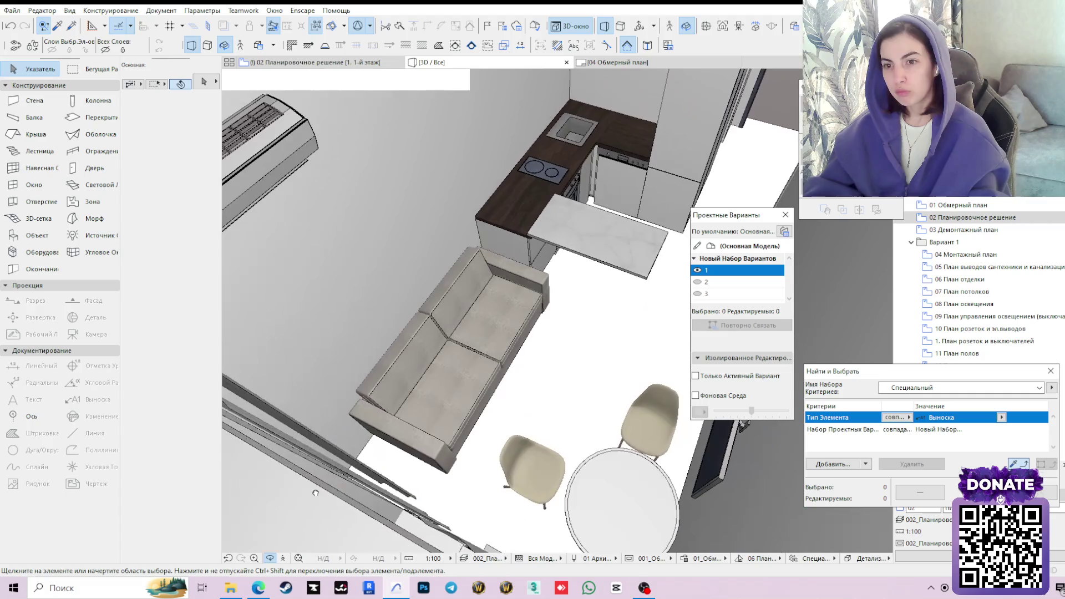
scroll(556, 302, "down", 2)
scroll(450, 393, "up", 3)
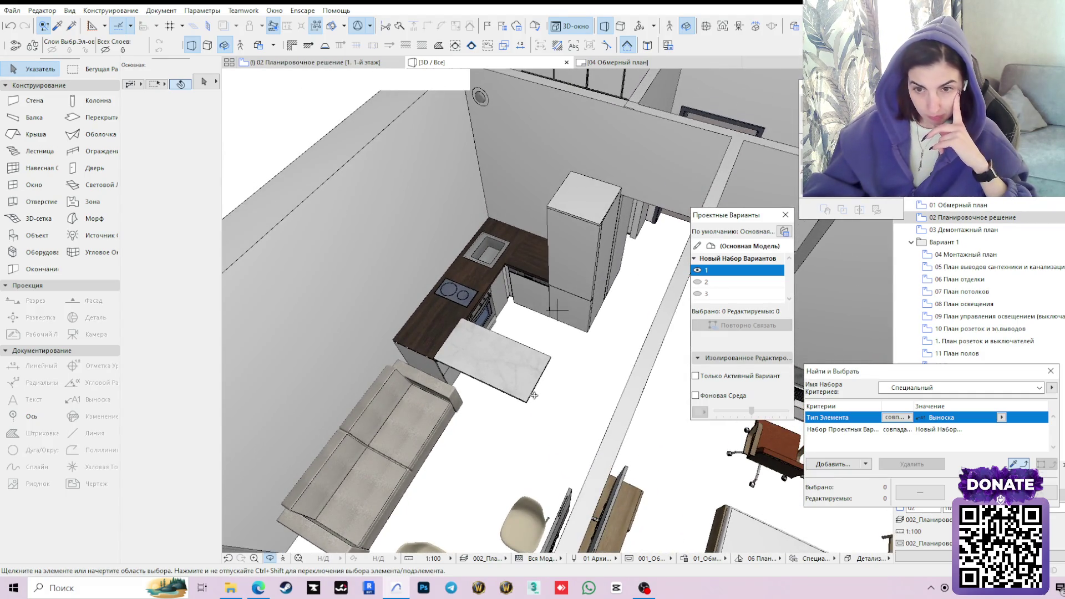
scroll(534, 395, "down", 2)
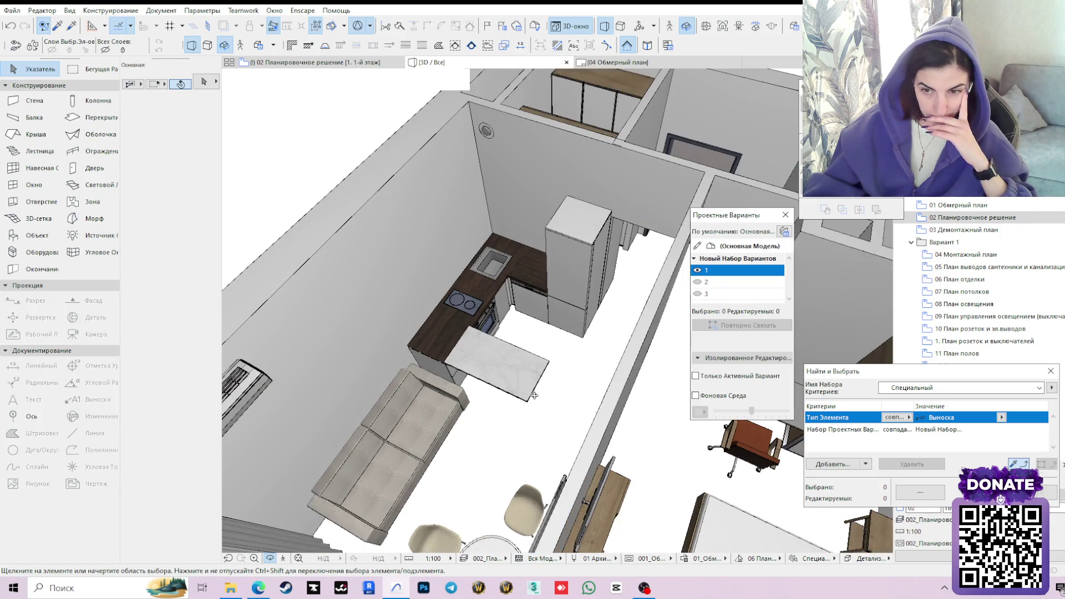
middle_click_drag(499, 422, 577, 438, "shift")
scroll(586, 441, "up", 3)
scroll(586, 442, "down", 2)
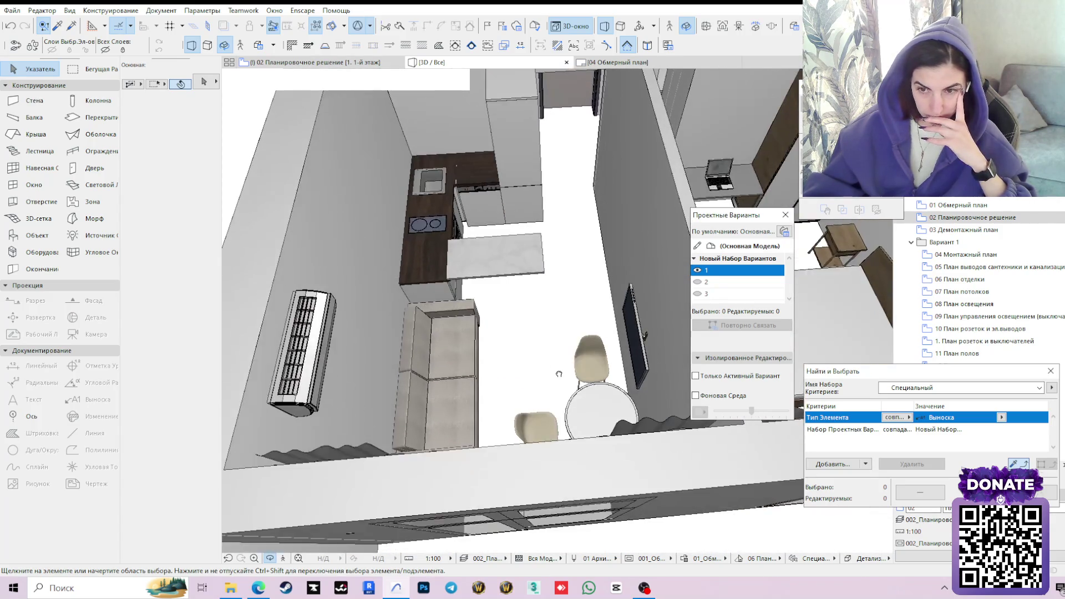
scroll(556, 412, "up", 2)
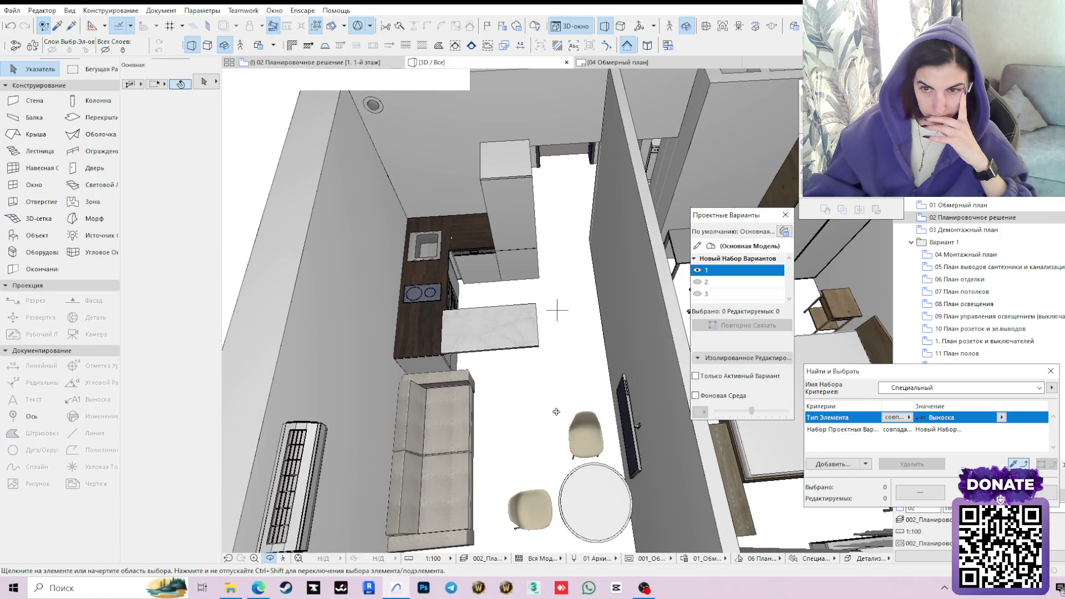
scroll(547, 412, "down", 2)
middle_click_drag(476, 410, 560, 405)
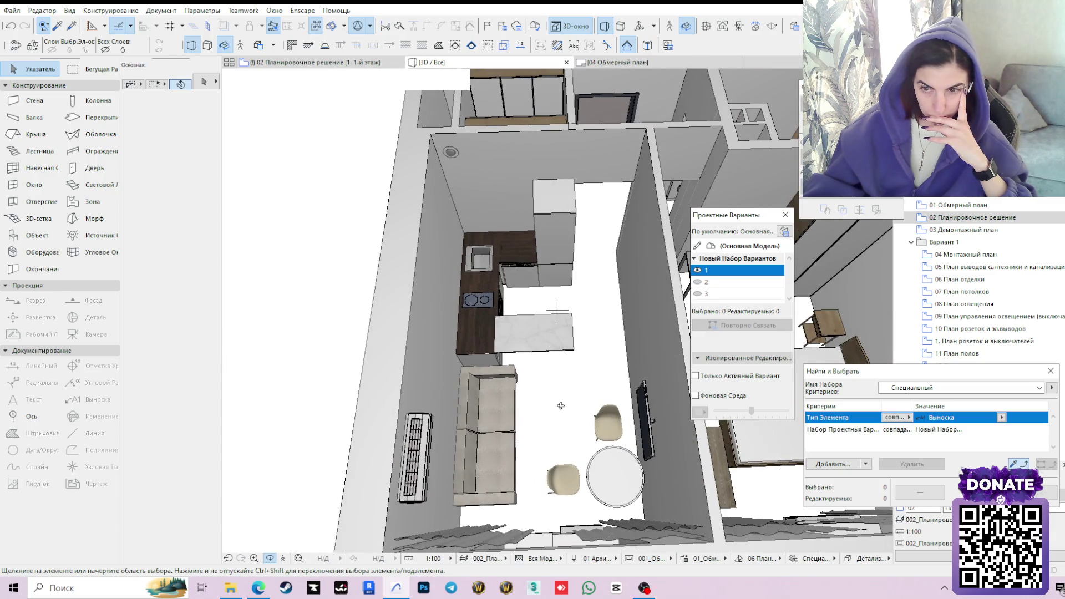
scroll(560, 406, "down", 2)
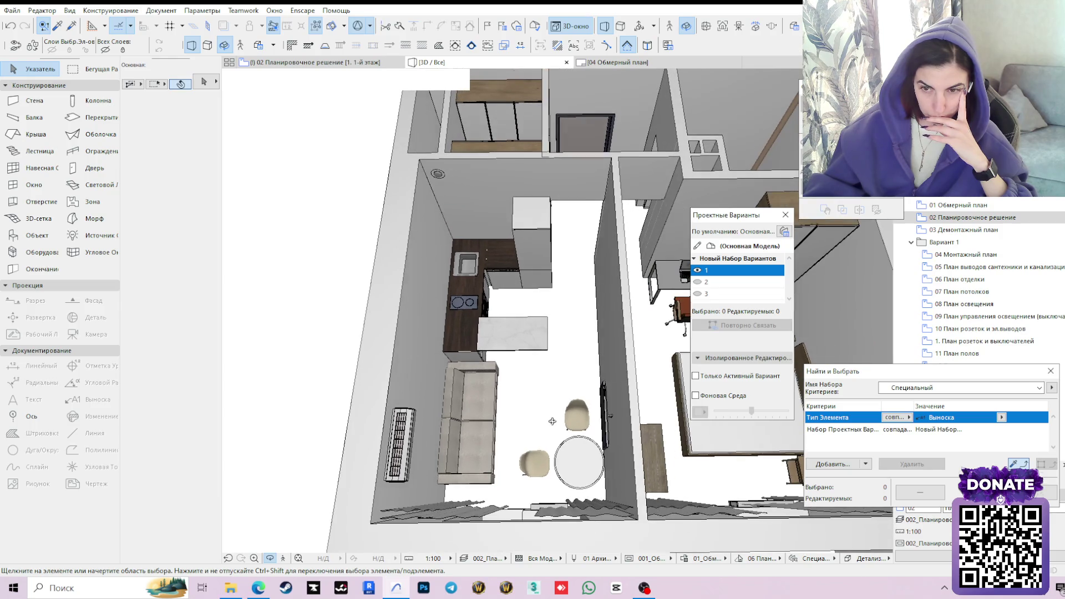
Set the bar countertop's length to 1000 on its Стиль и Размеры settings page.
left_click(507, 333)
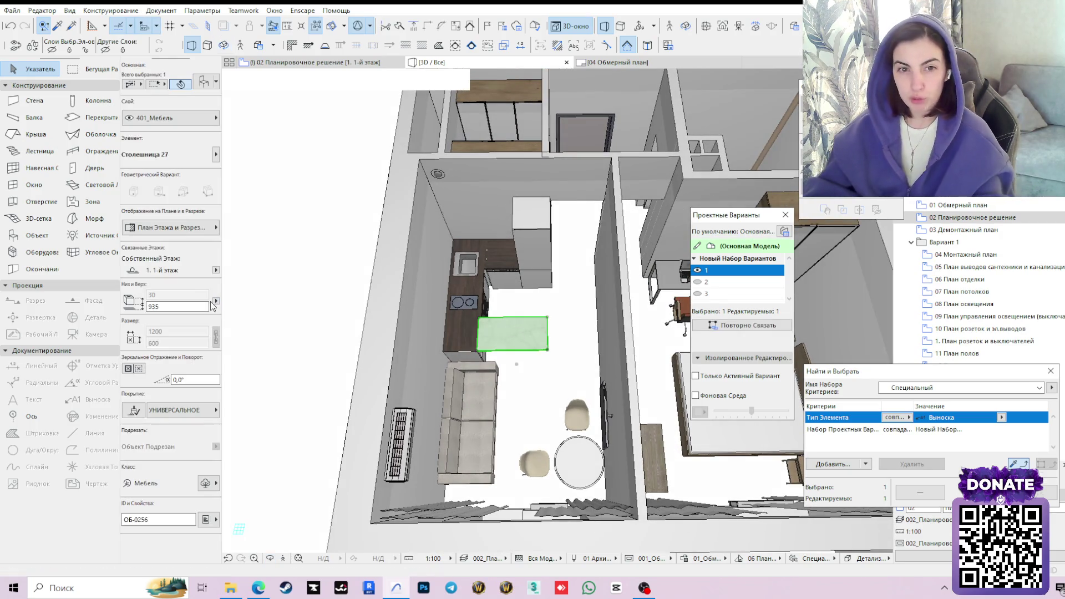
left_click(203, 83)
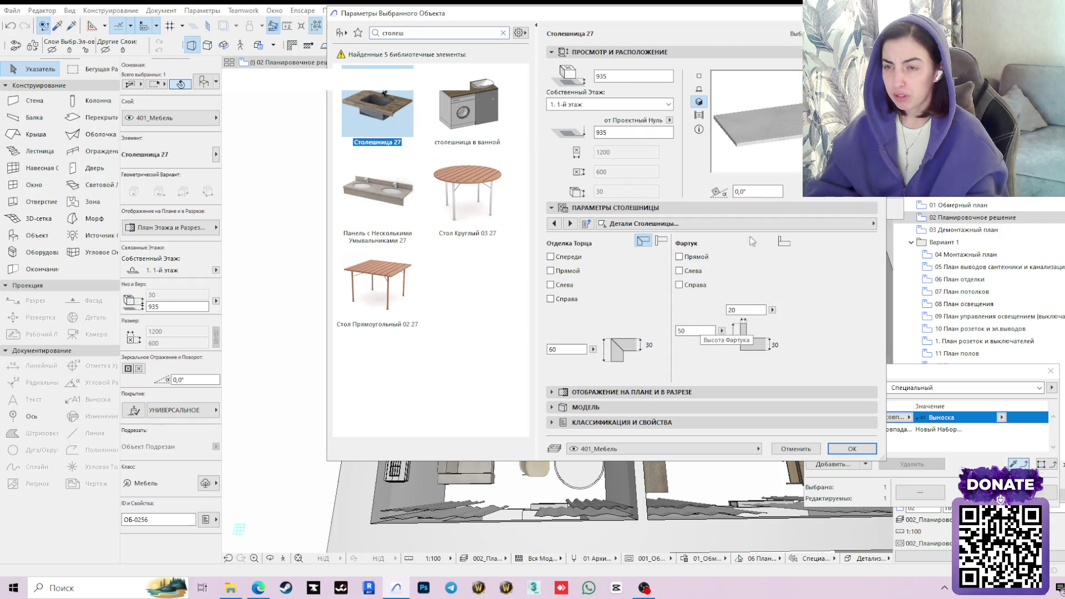
left_click_drag(773, 133, 789, 91)
left_click(873, 223)
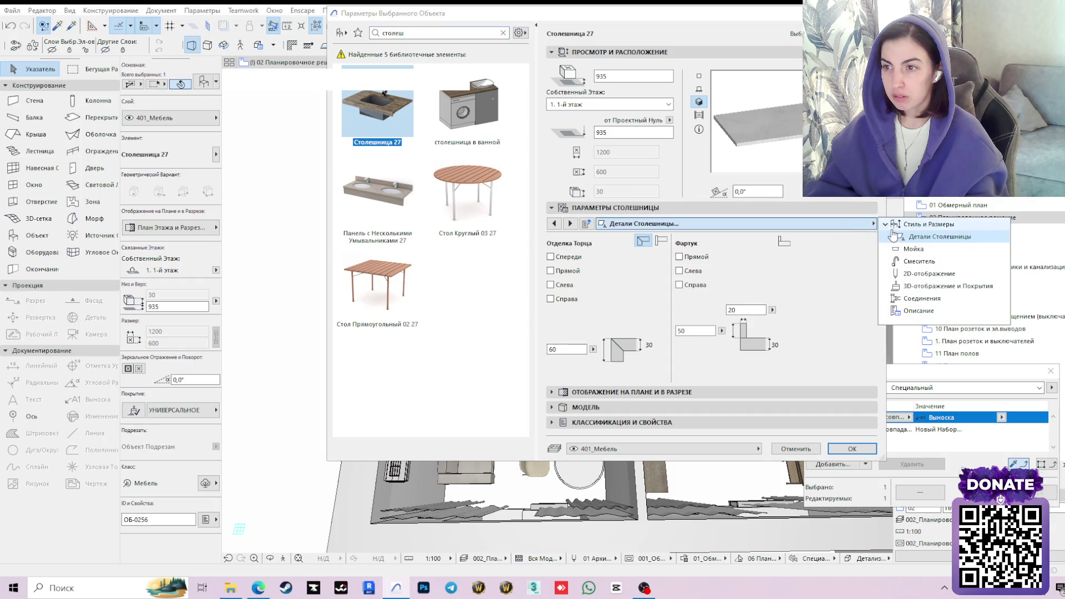
left_click(906, 225)
left_click(673, 300)
type("10")
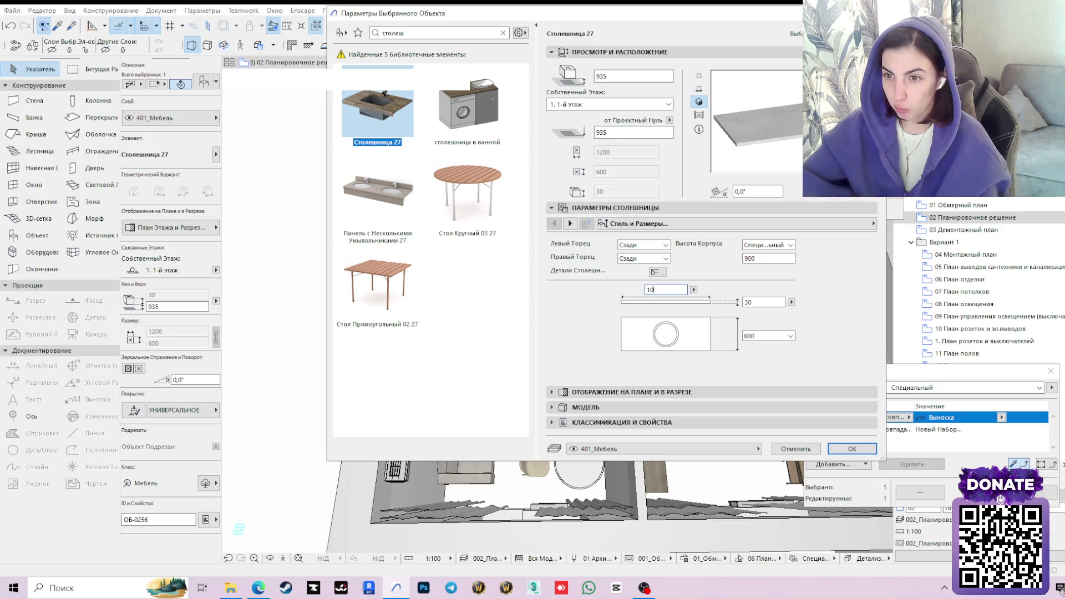
type("0")
key("Return")
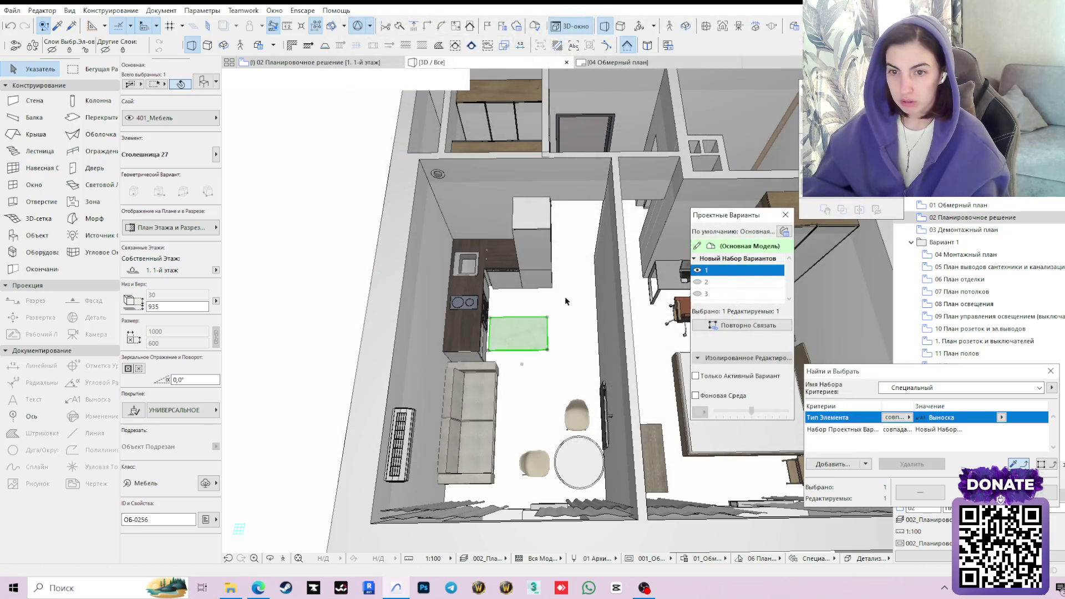
scroll(500, 301, "up", 2)
On the floor plan, move the countertop so its corner meets the wall beside the kitchen units.
left_click(311, 62)
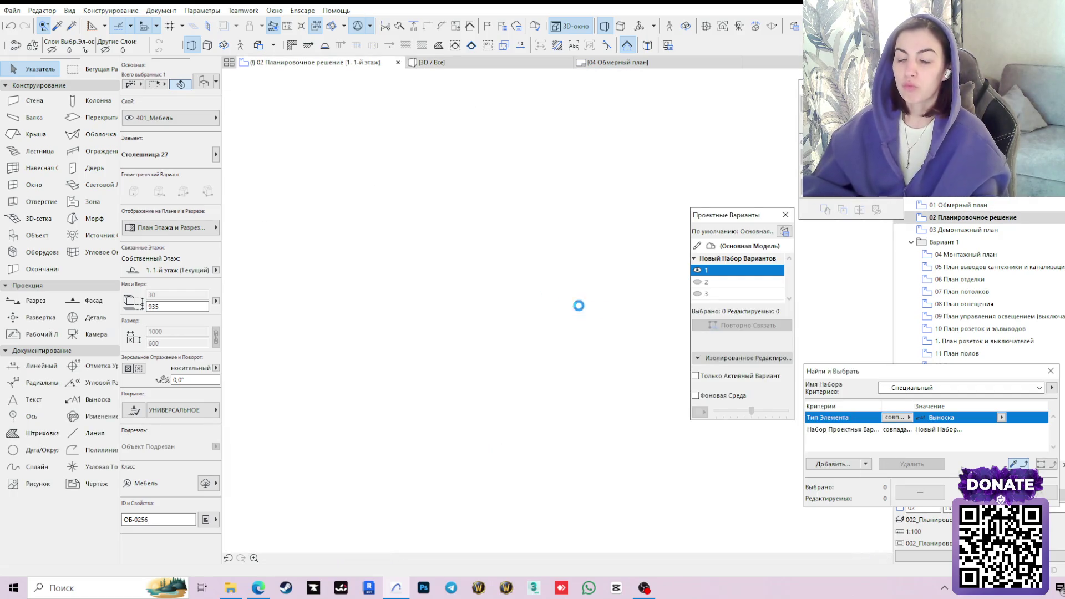
scroll(529, 285, "up", 2)
left_click(510, 265)
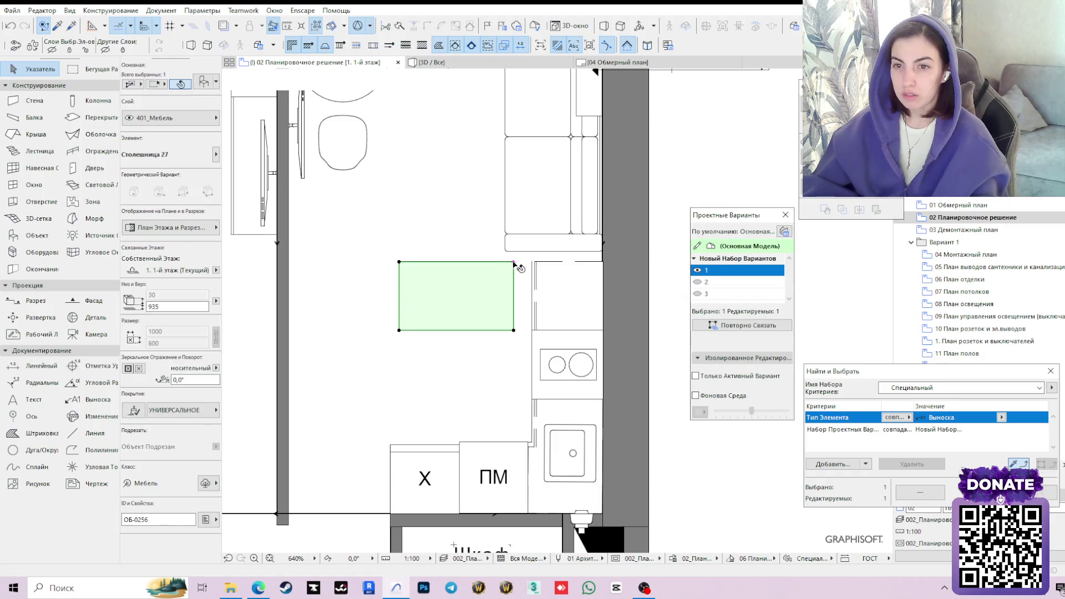
left_click(514, 261)
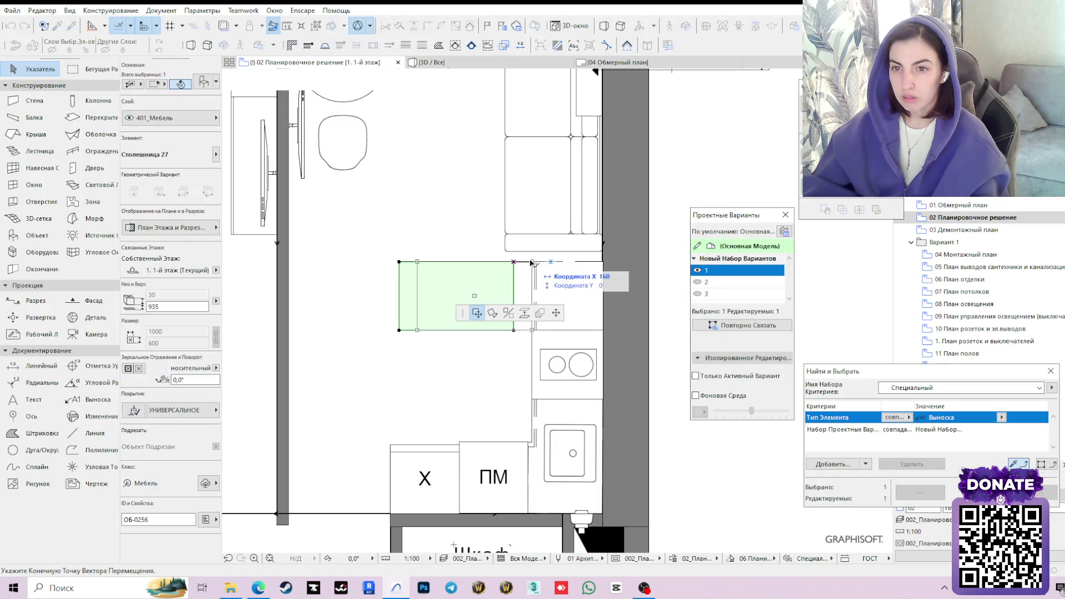
left_click(532, 261)
key("F3")
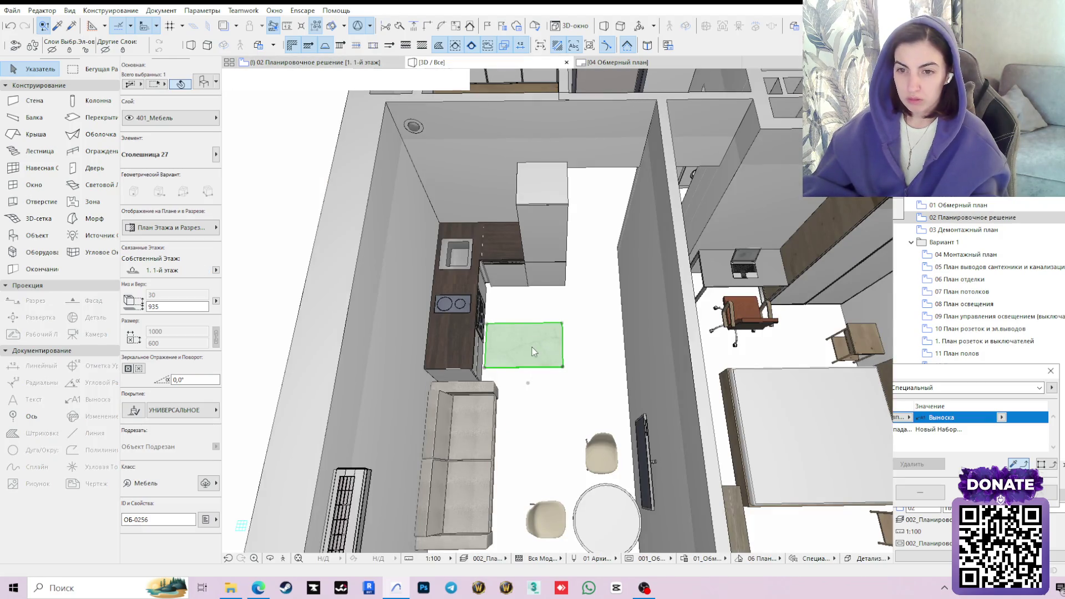
Orbit overhead and walk through the kitchen corner in Explore mode to inspect the countertop.
middle_click_drag(514, 352, 455, 423, "shift")
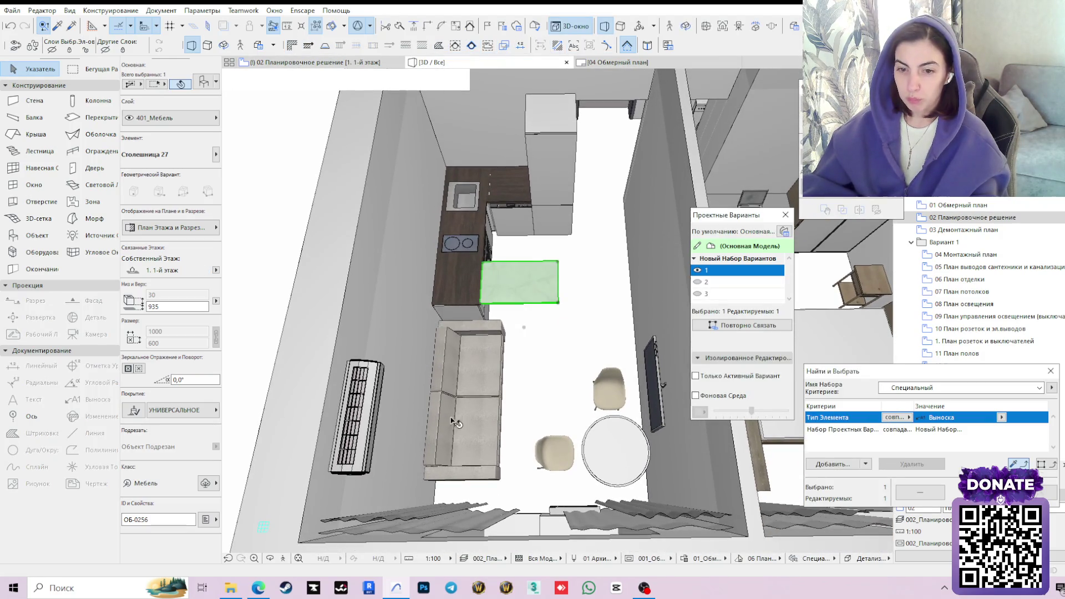
left_click(297, 558)
left_click(624, 382)
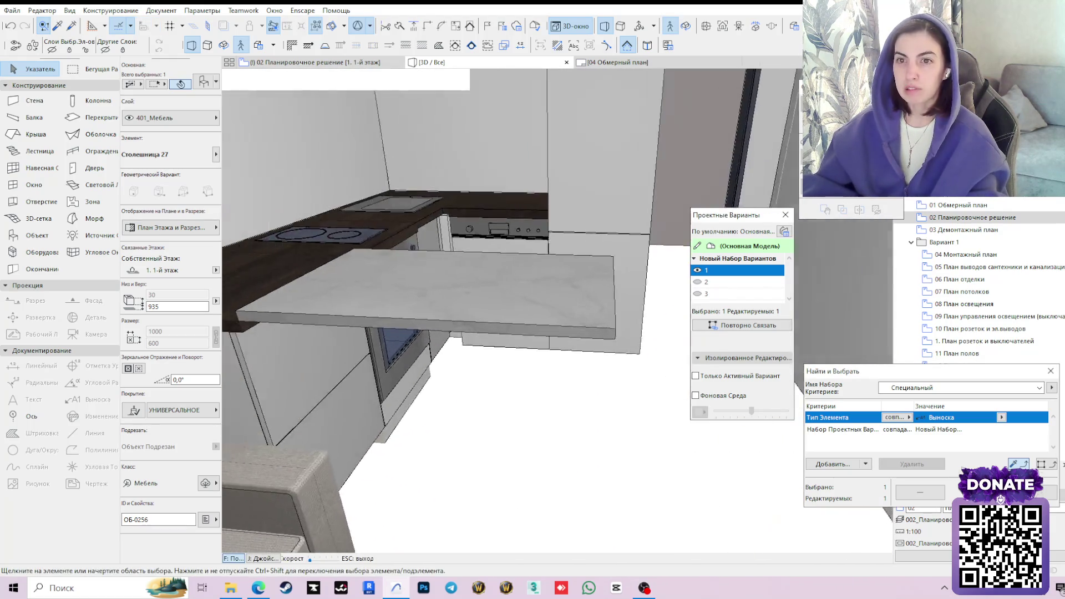
key("s")
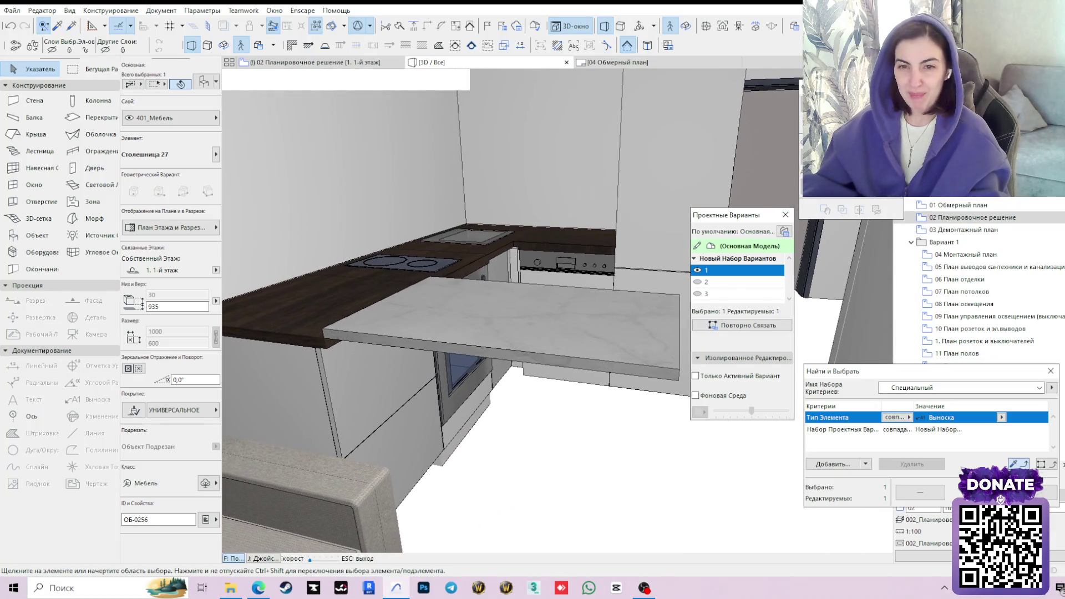
key("Escape")
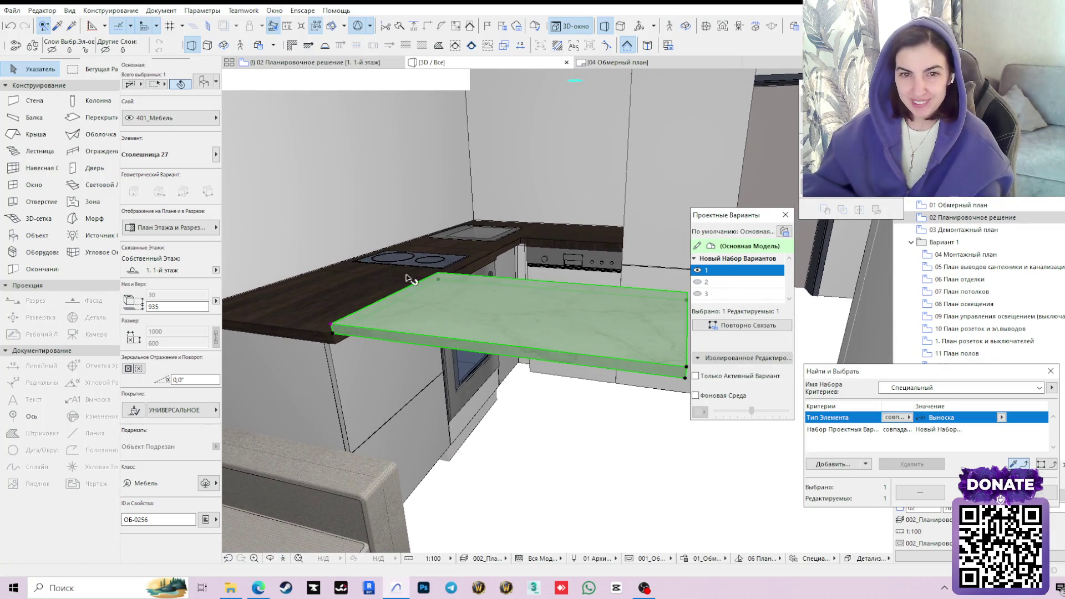
Select the bar countertop and lower its height from 935 to 900.
left_click(326, 316)
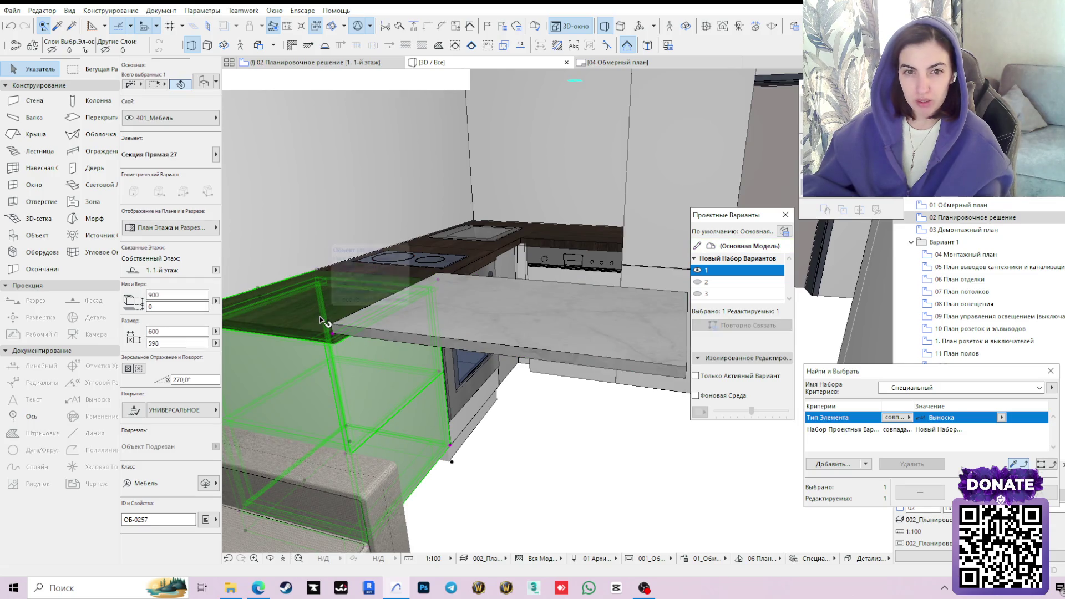
left_click(451, 326)
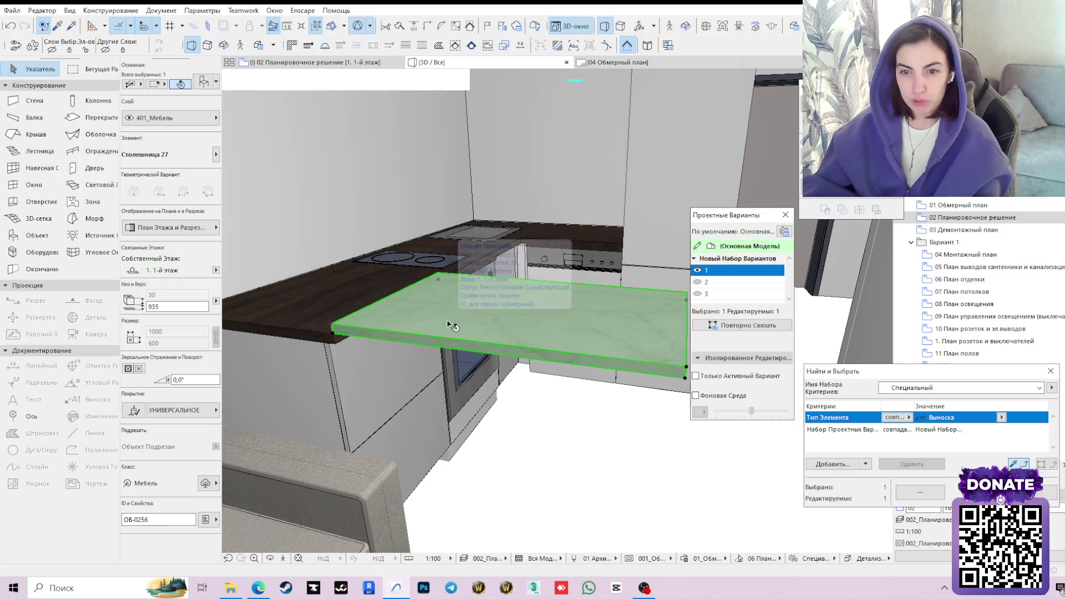
left_click(336, 411)
left_click(317, 320)
key("BackSpace")
key("BackSpace")
type("00")
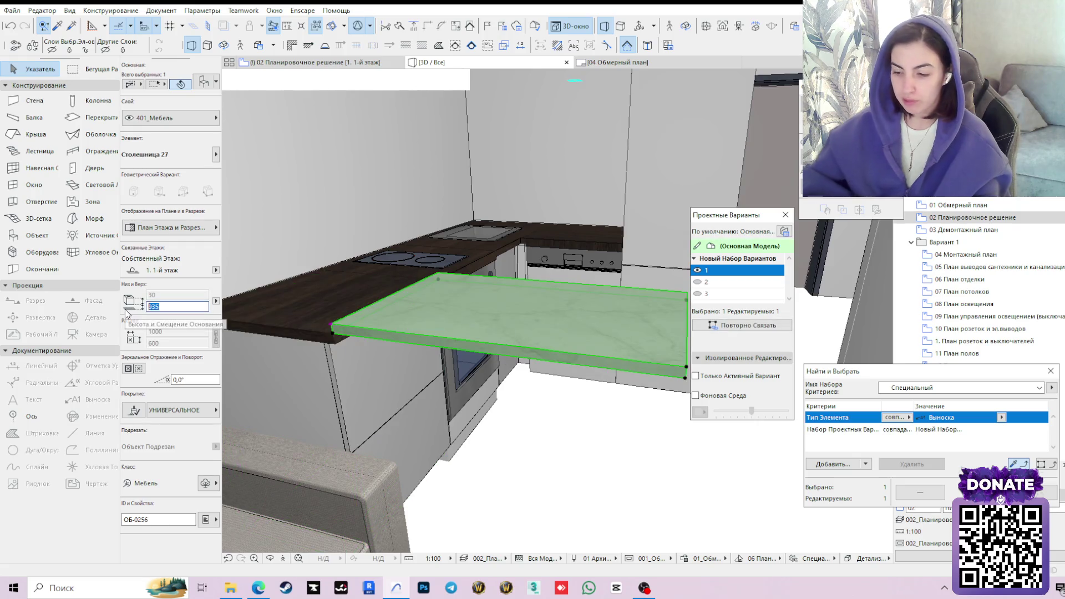
key("Return")
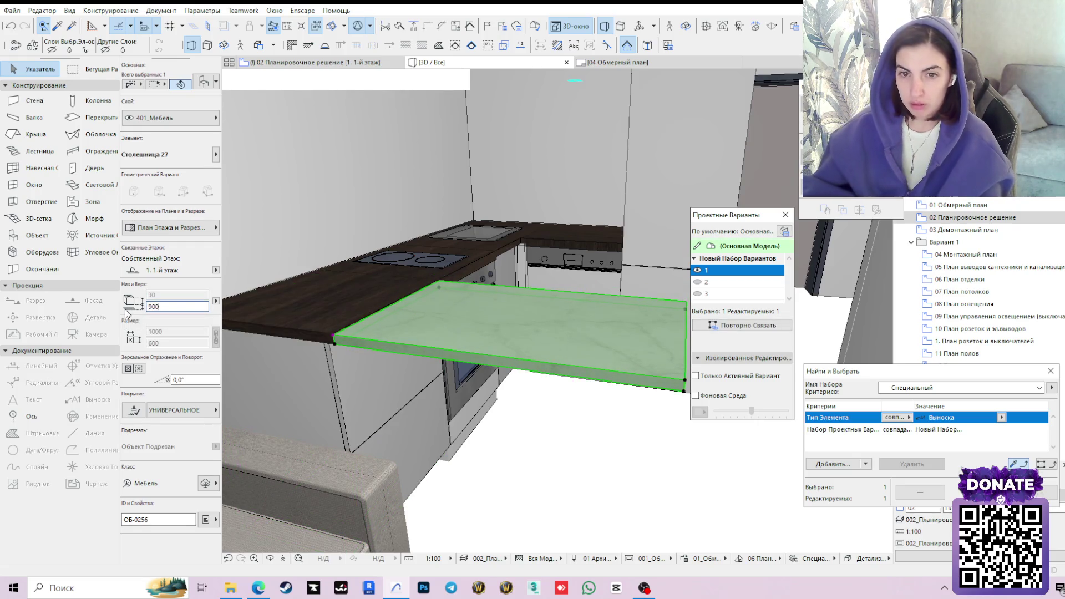
left_click(205, 82)
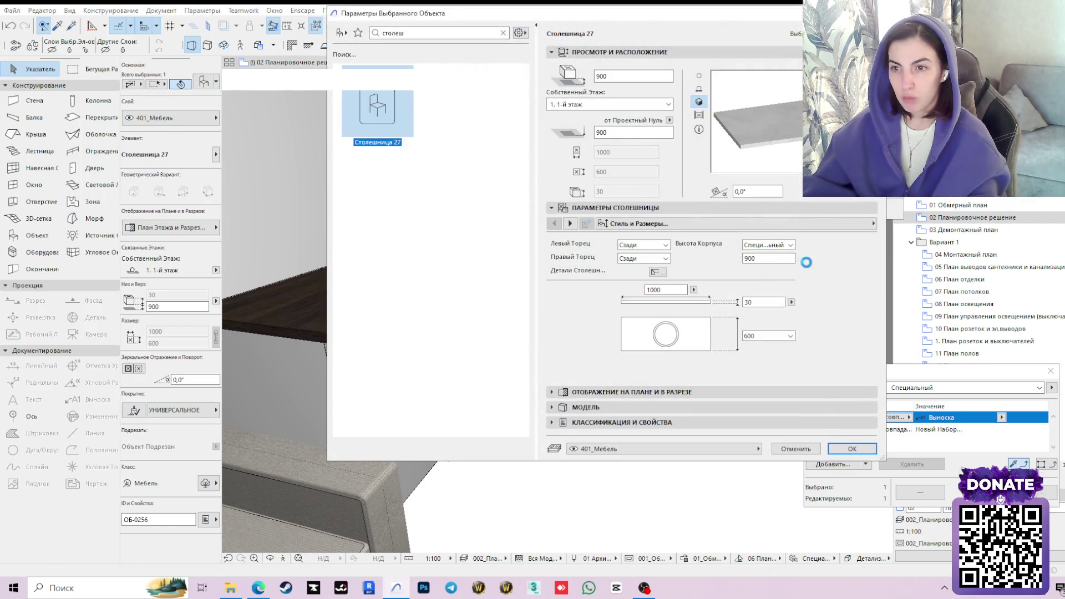
Set the countertop's Столешница surface to Дерево - Орех Горизонтальный on the 3D-отображение и Покрытия page.
key("Escape")
key("ctrl+t")
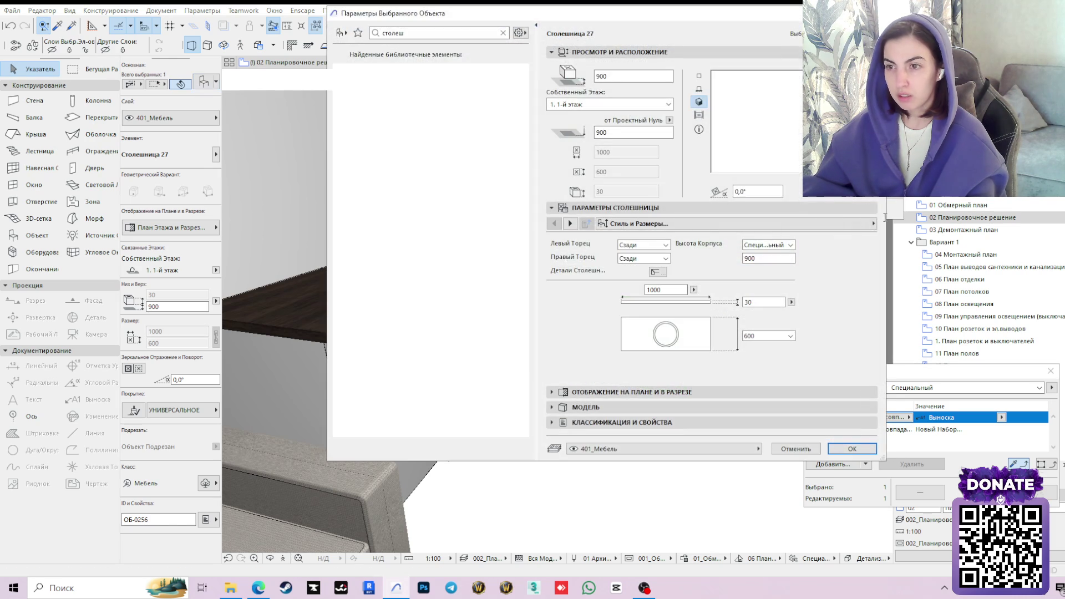
left_click(873, 223)
left_click(932, 286)
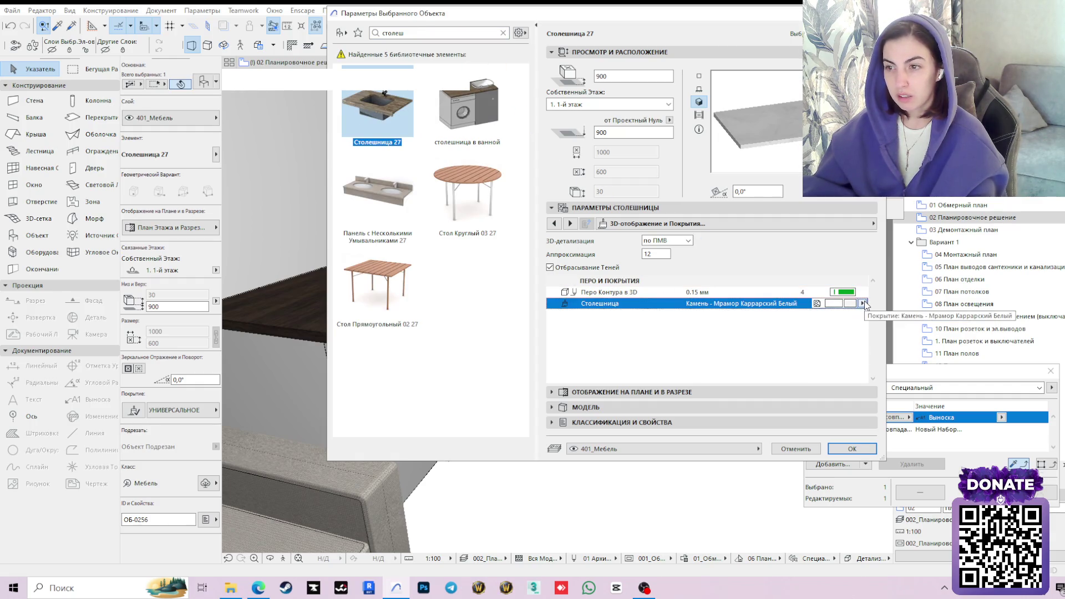
left_click(834, 303)
scroll(624, 141, "up", 5)
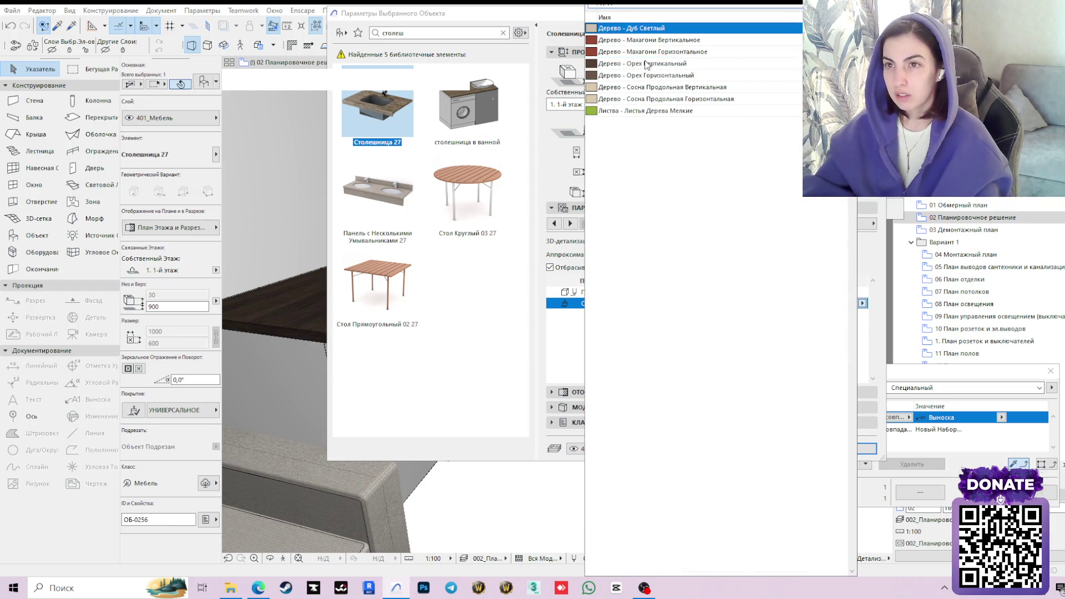
left_click(620, 75)
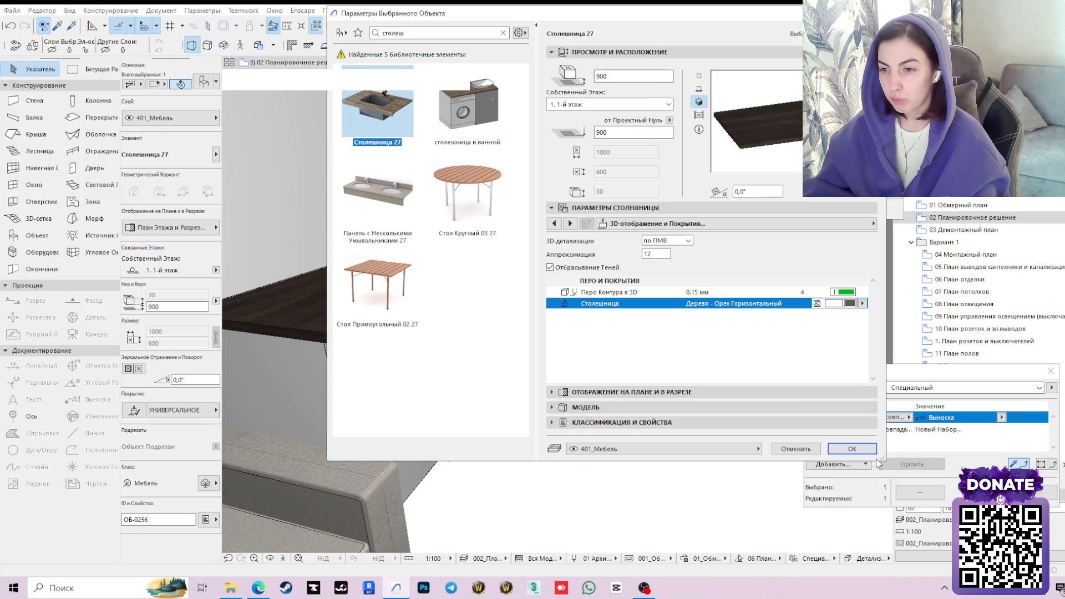
left_click(852, 449)
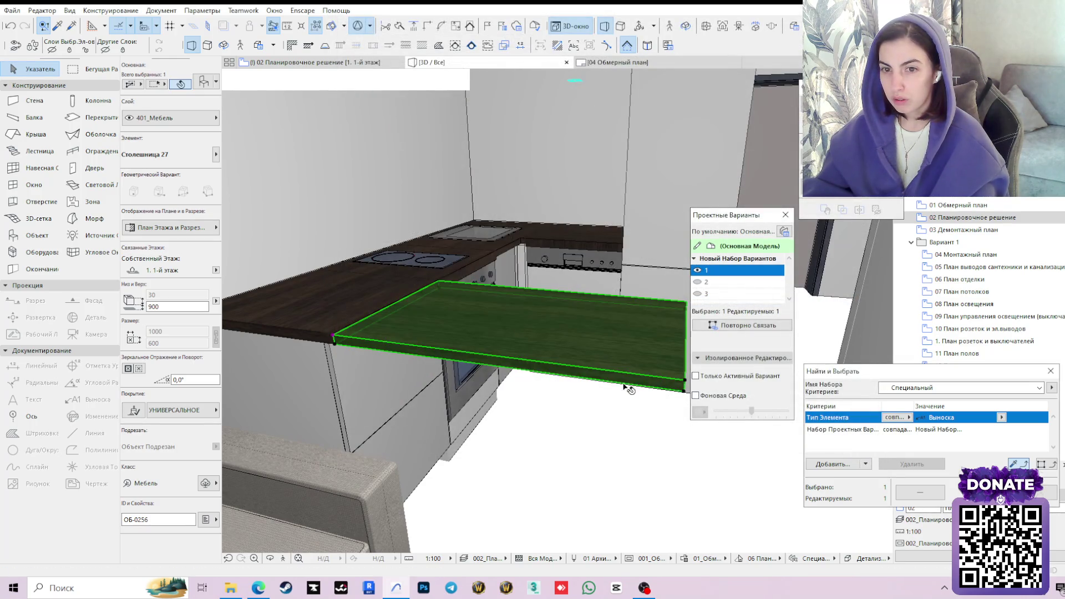
Deselect and orbit the 3D view to compare the walnut bar countertop with the kitchen worktop.
left_click(563, 384)
mouse_move(622, 386)
left_mouse_down()
mouse_move(435, 418)
mouse_move(651, 391)
left_mouse_up()
mouse_move(372, 495)
left_mouse_down()
mouse_move(592, 381)
mouse_move(504, 424)
mouse_move(583, 398)
mouse_move(554, 374)
mouse_move(623, 376)
mouse_move(580, 383)
mouse_move(562, 401)
mouse_move(570, 404)
mouse_move(467, 378)
mouse_move(510, 394)
left_mouse_up()
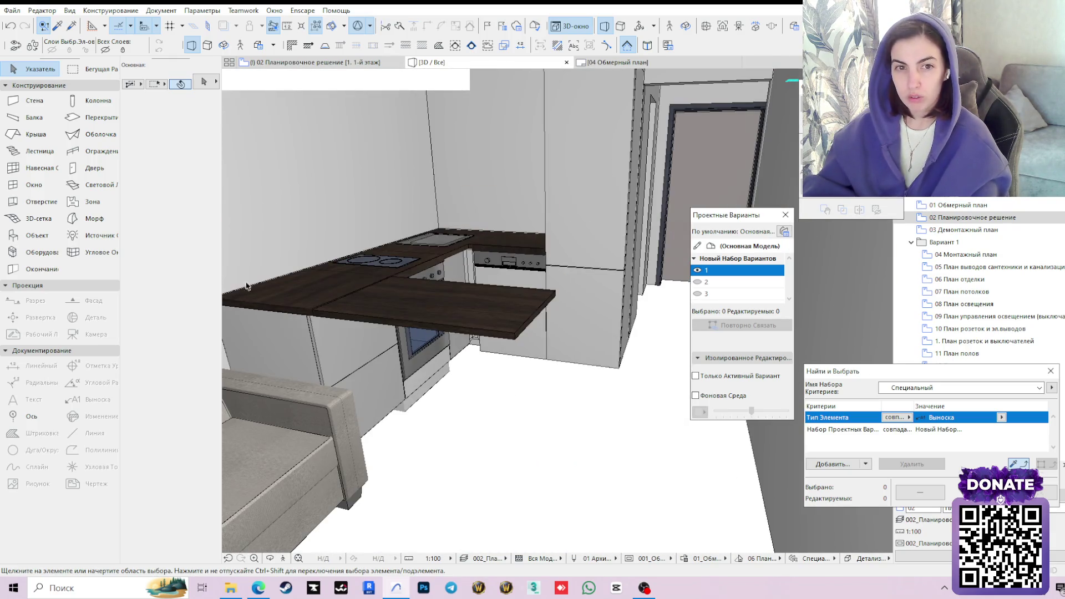
On the floor plan, set up a rectangular column on the 401_Мебель layer.
left_click(313, 62)
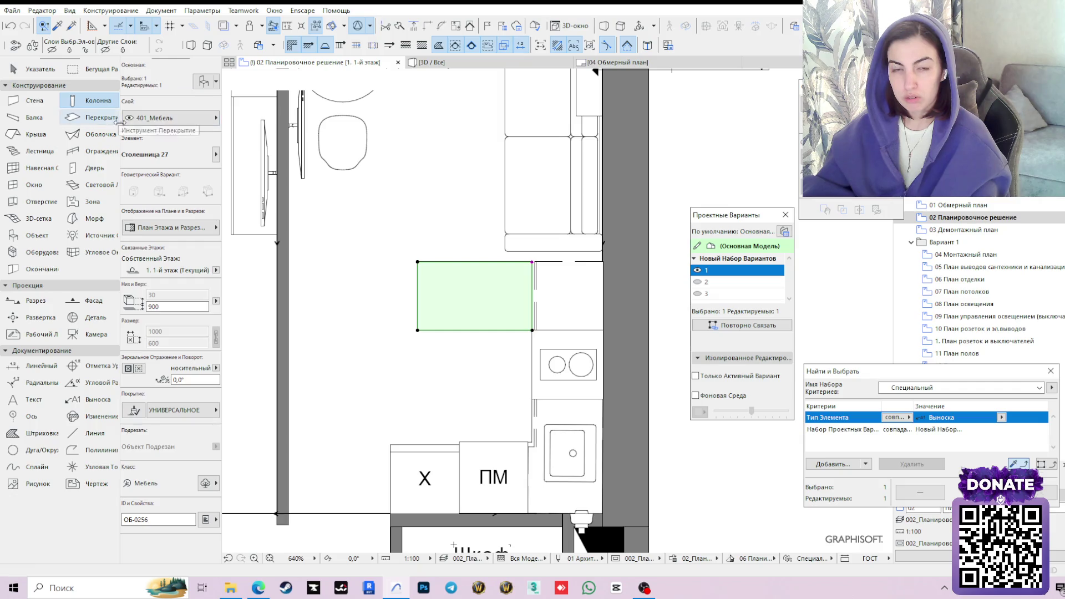
left_click(96, 101)
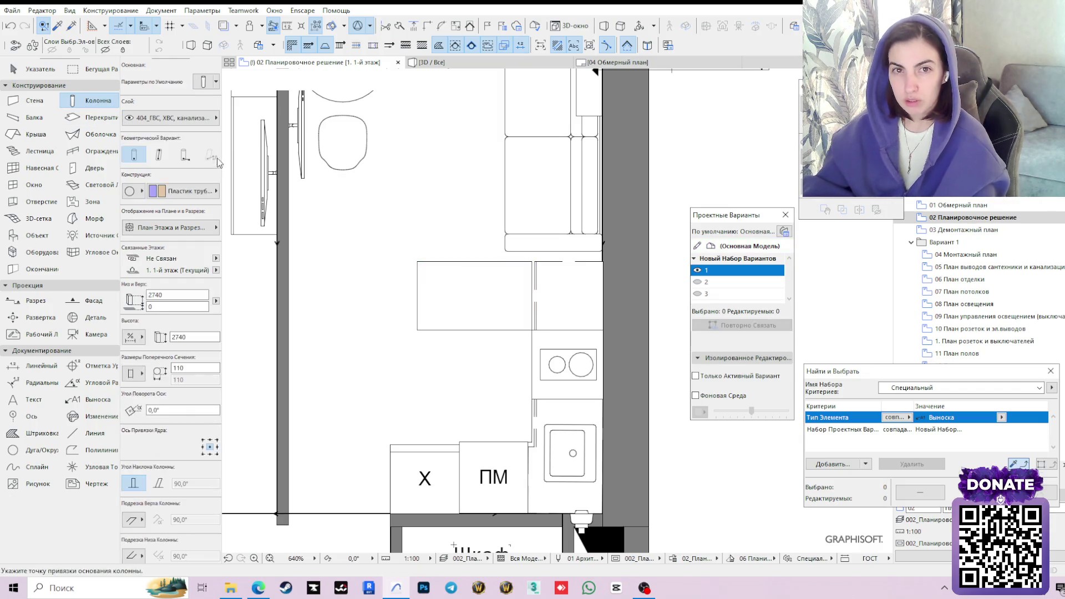
left_click(130, 191)
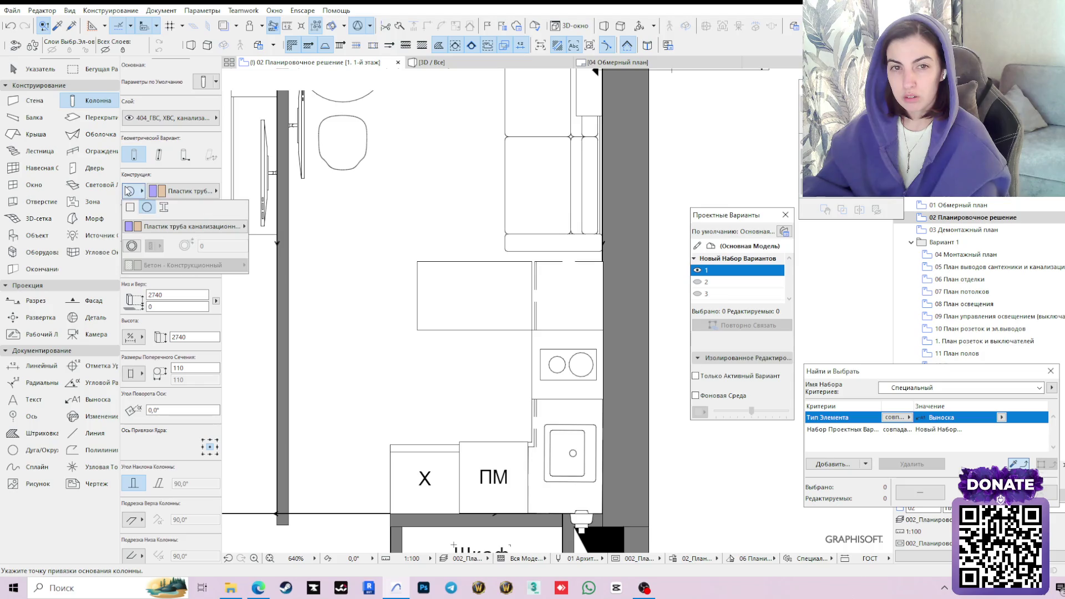
left_click(130, 207)
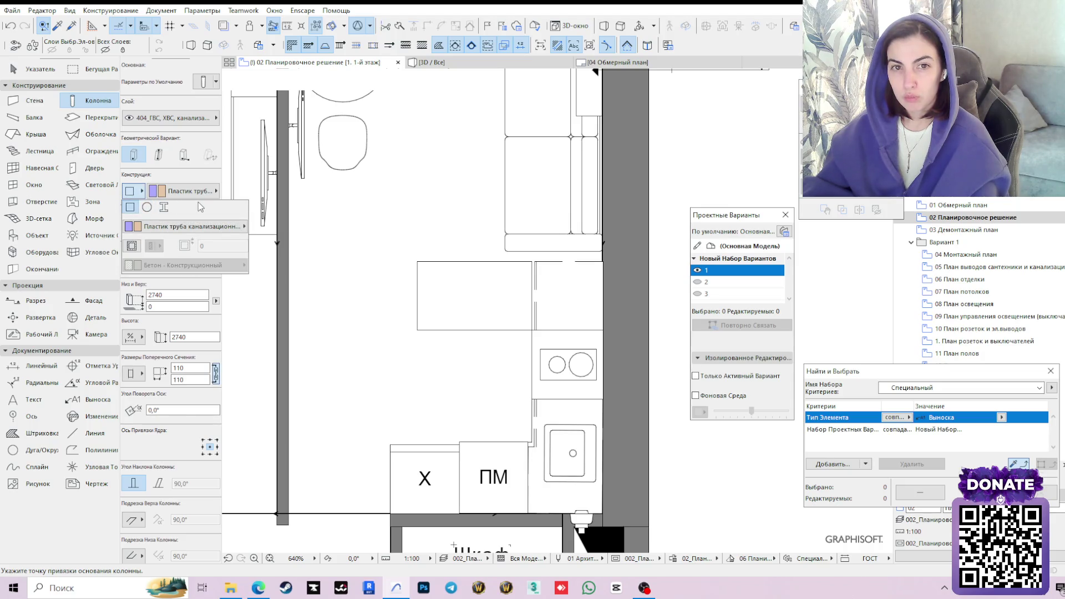
left_click(173, 117)
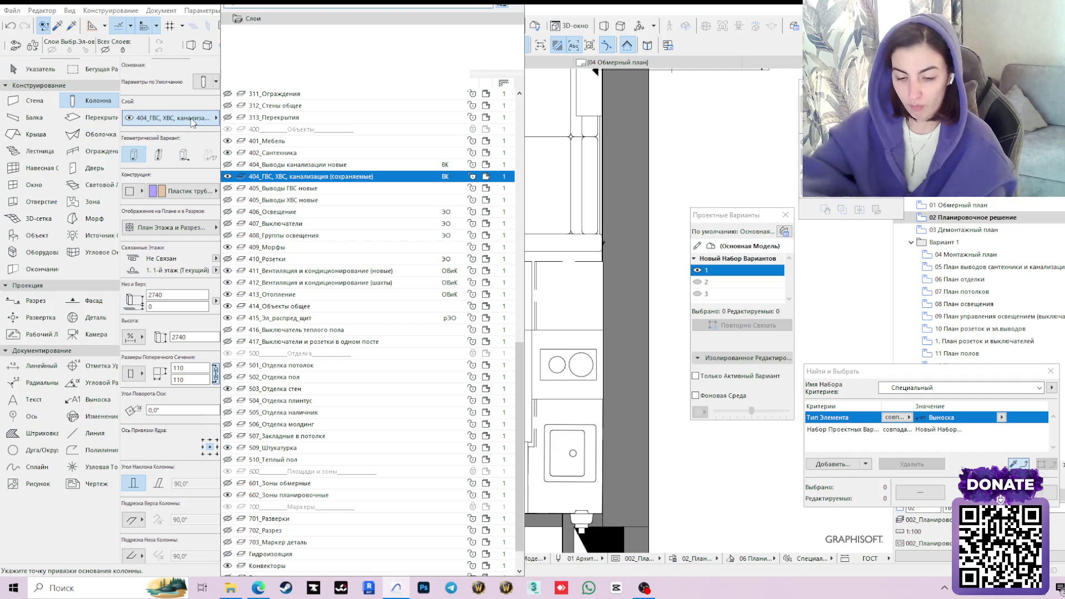
type("401")
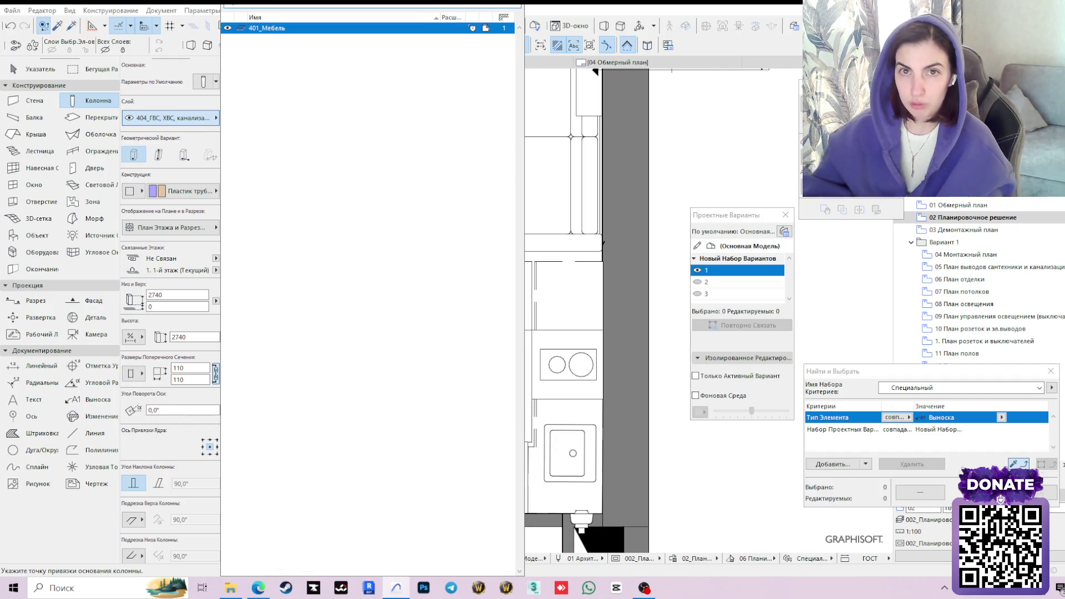
left_click(356, 28)
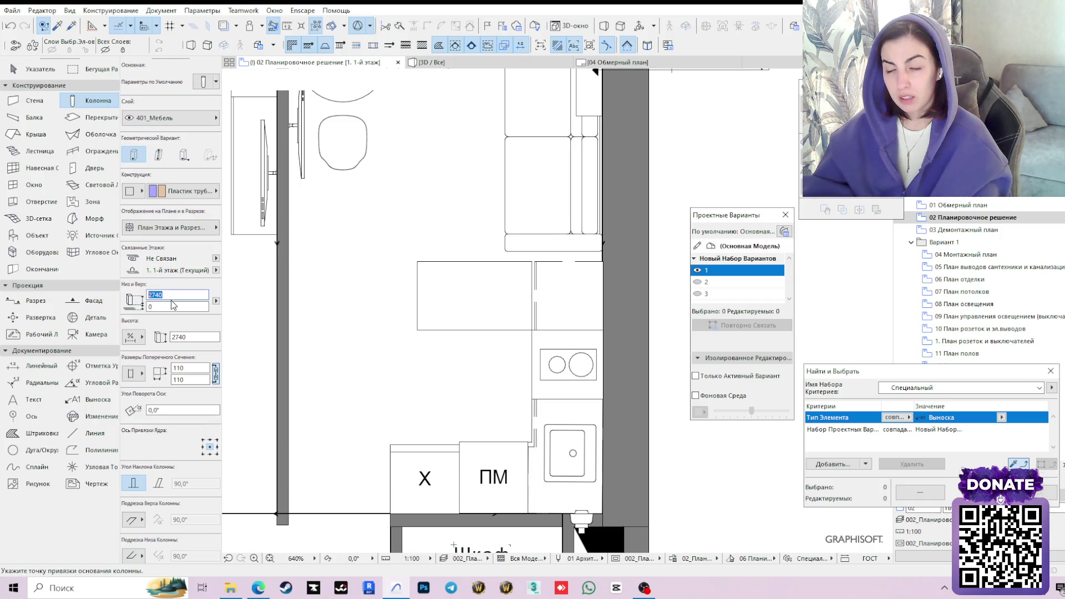
Make the column plywood (Фанера), 900 high, and place it at the bar rectangle's top-left corner.
left_click(194, 190)
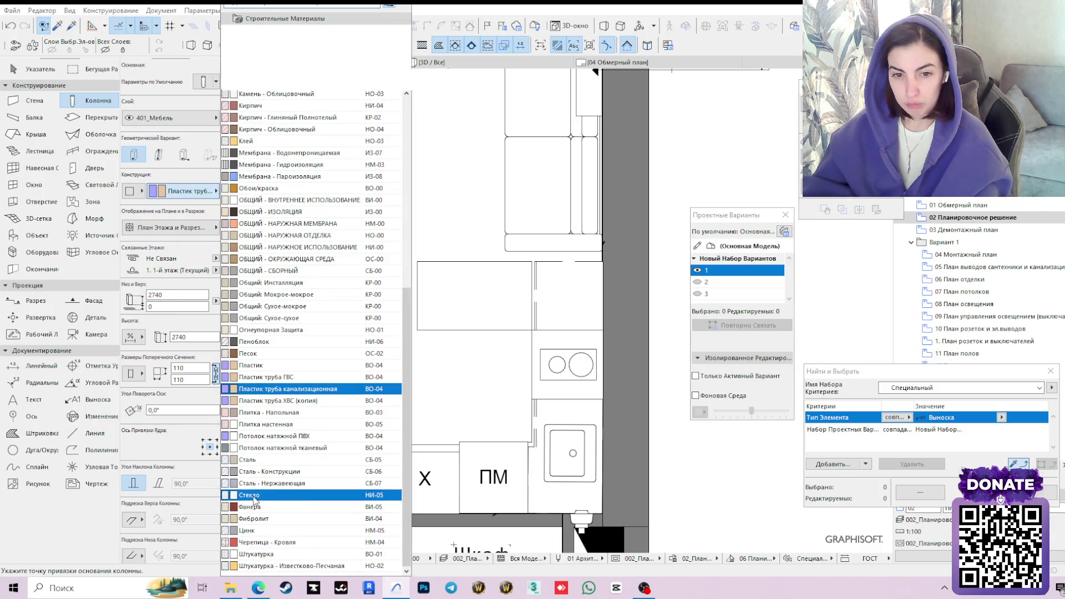
left_click(253, 509)
type("900")
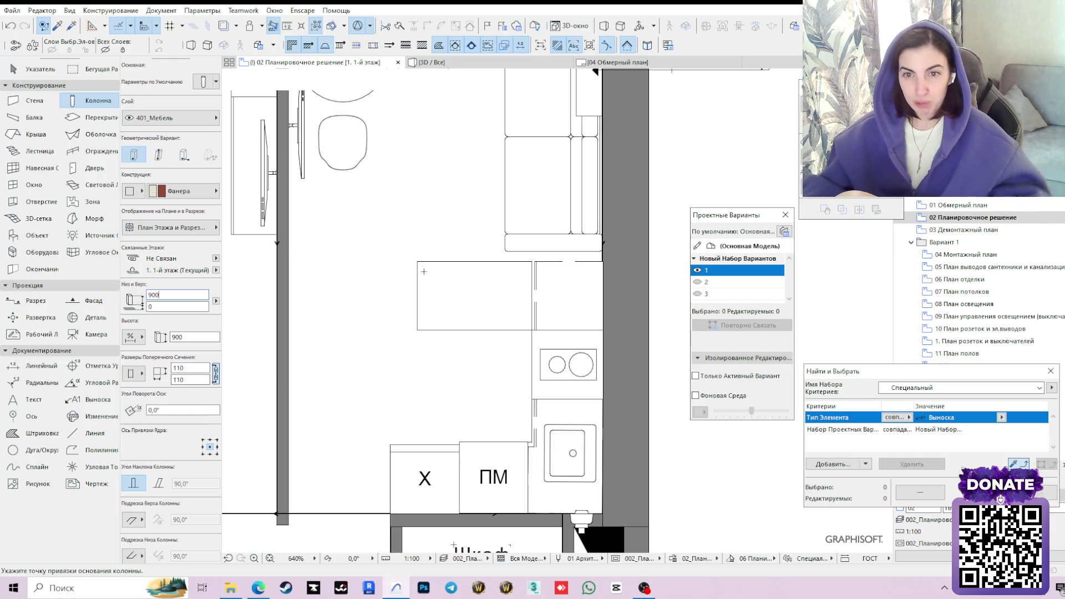
left_click(417, 261)
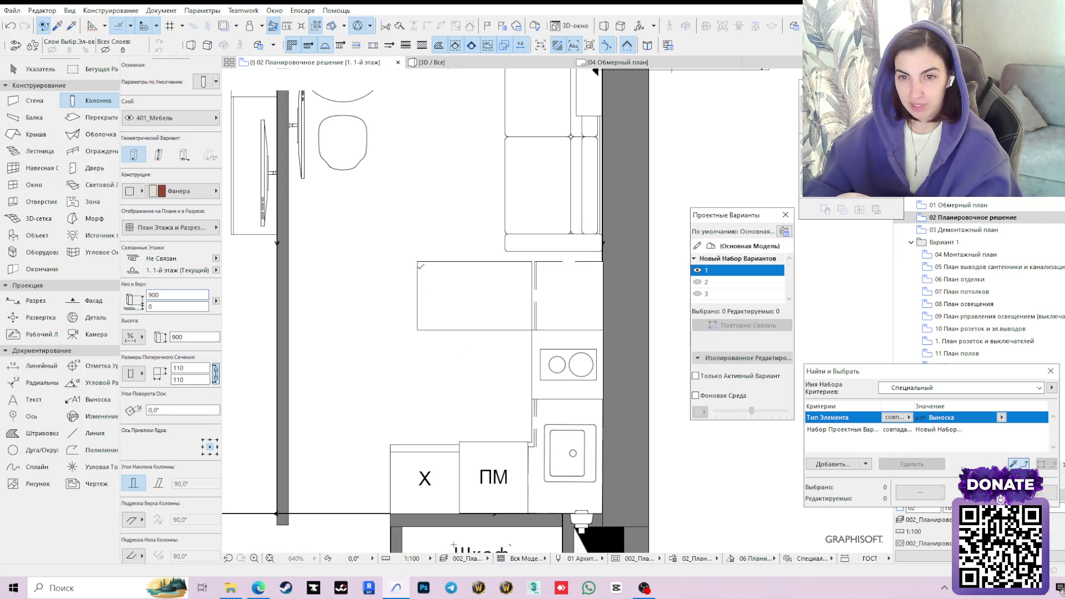
key("Escape")
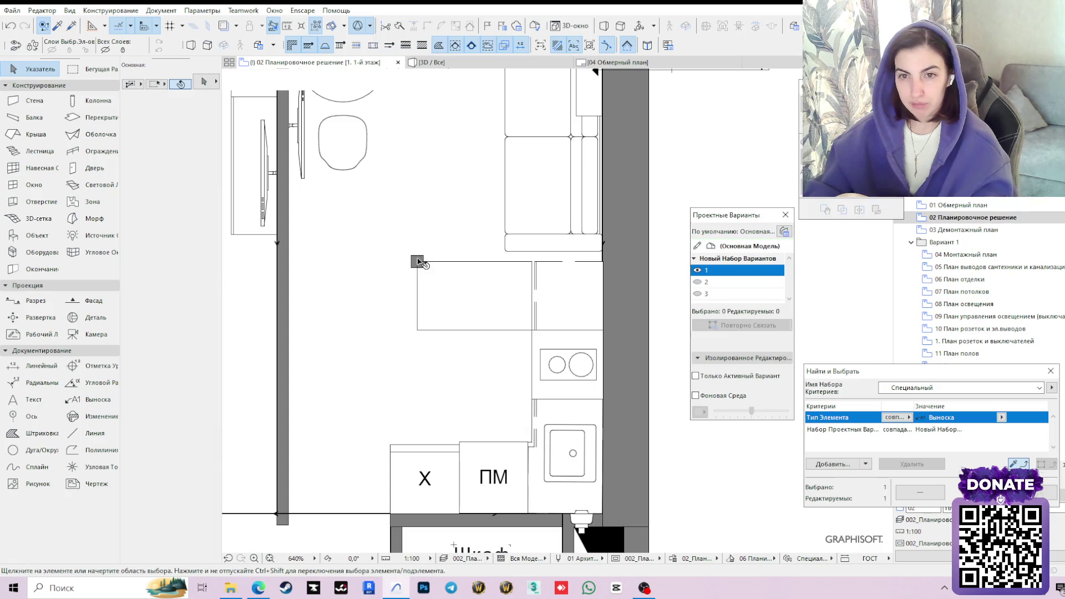
Select the new column and review its plan display settings, closing without changes.
left_click(418, 261)
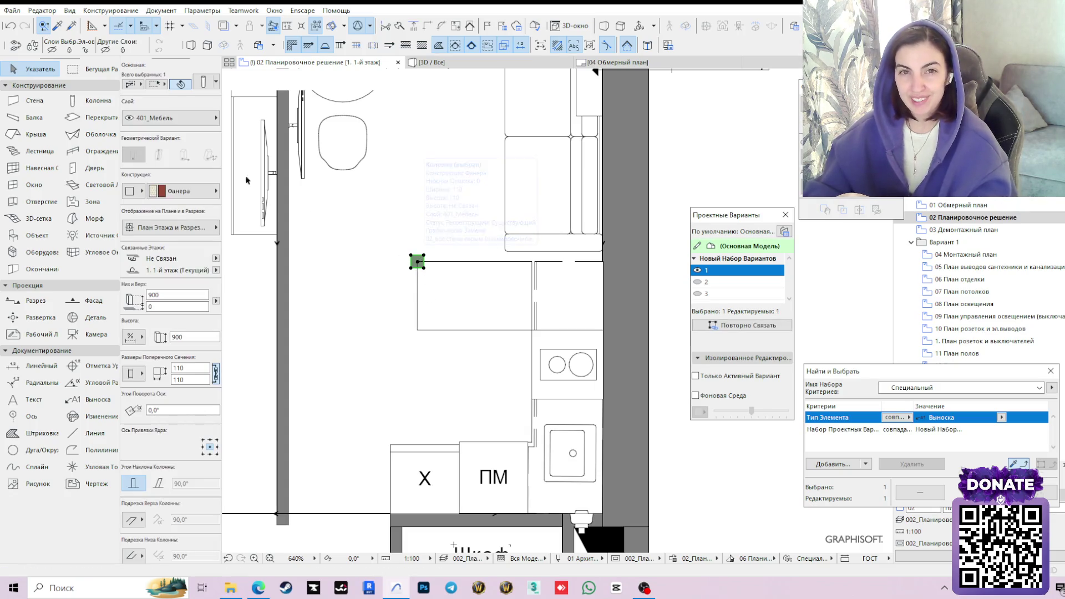
left_click(204, 82)
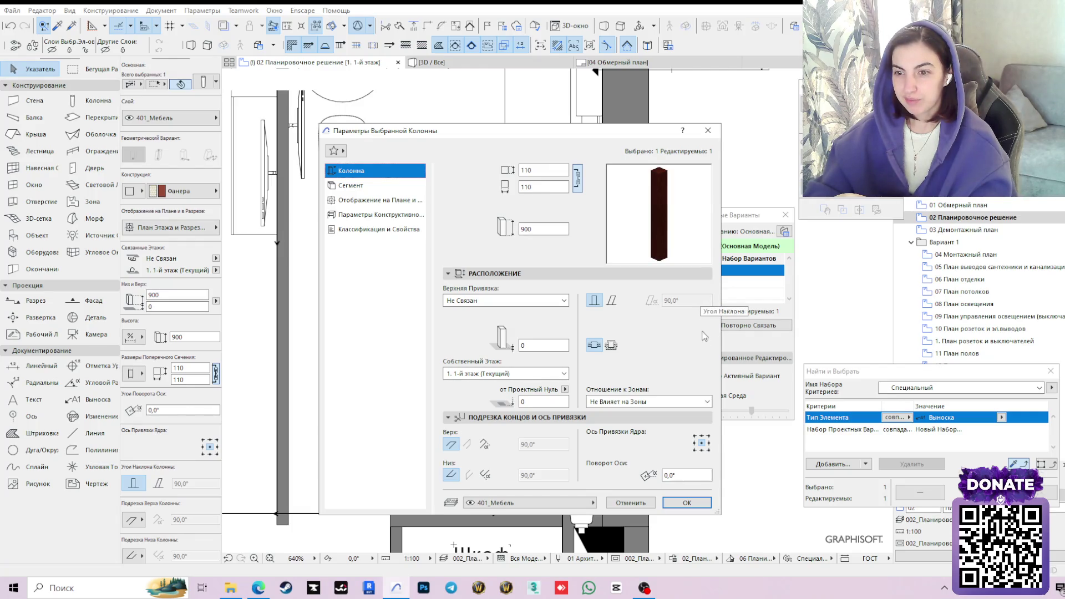
left_click(378, 203)
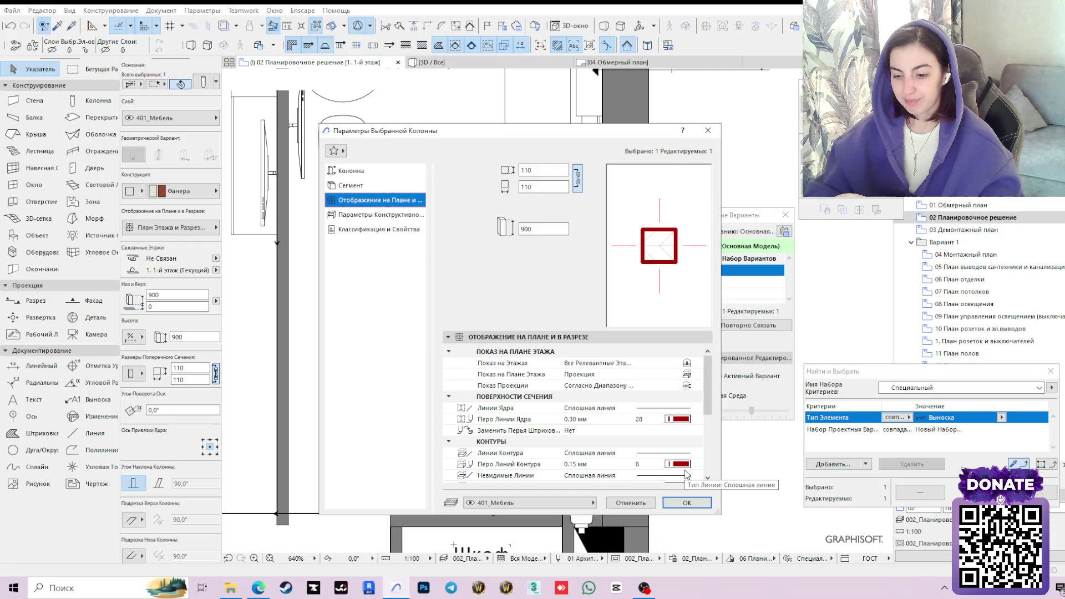
left_click(634, 506)
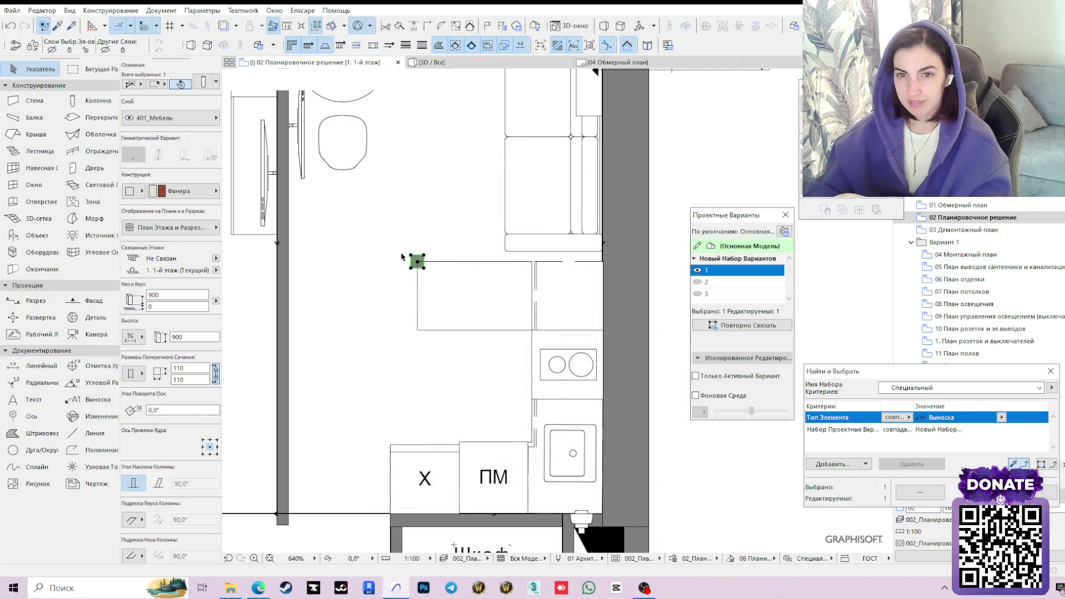
Resize the column to a 600×50 panel flush with the bar rectangle's left edge.
left_click(414, 258)
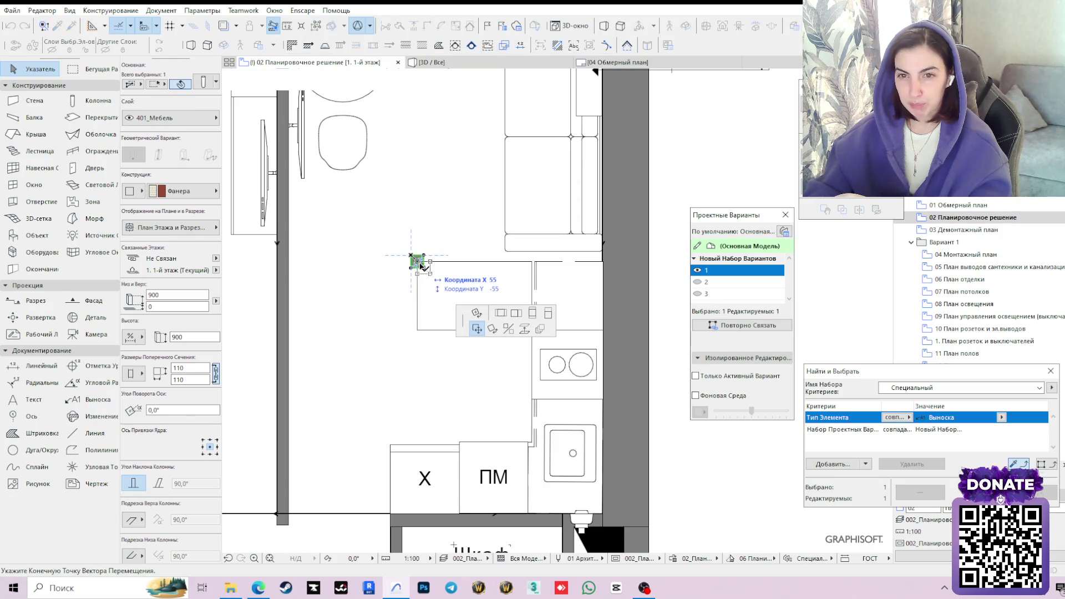
left_click(421, 265)
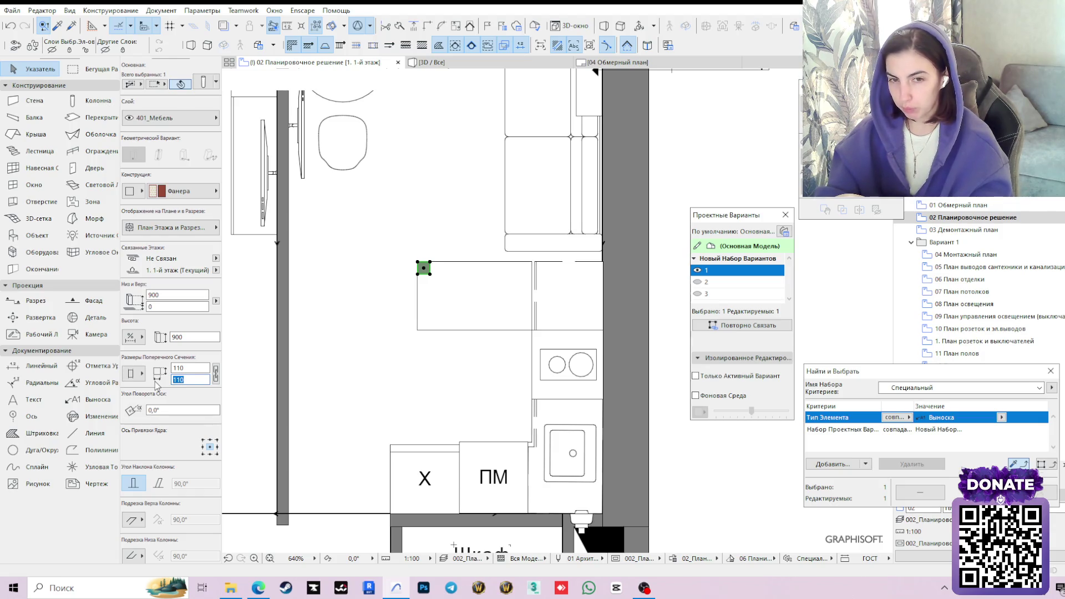
scroll(417, 297, "up", 2)
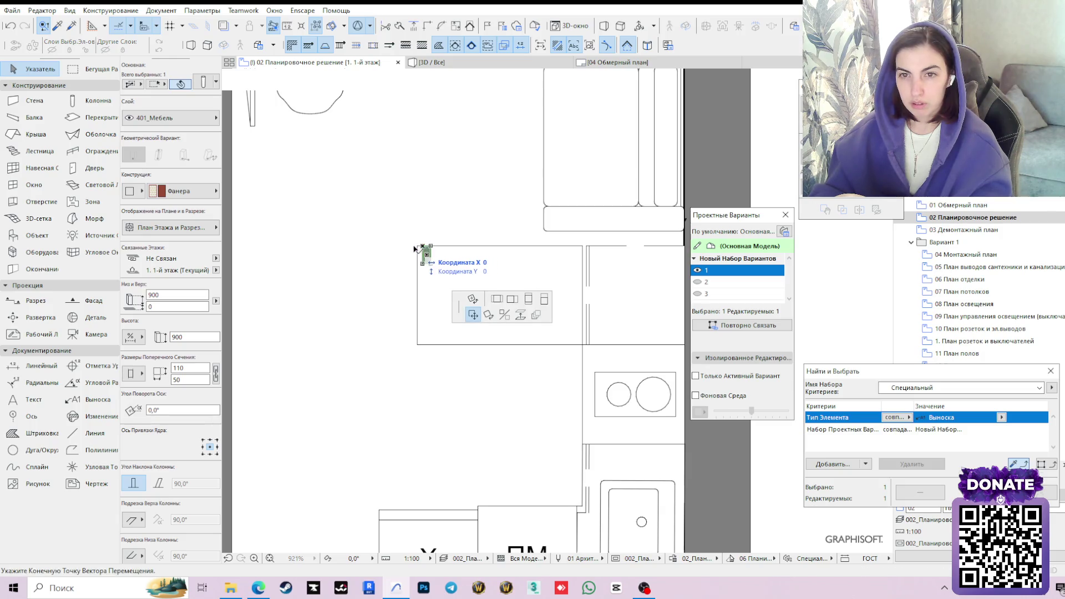
left_click(421, 265)
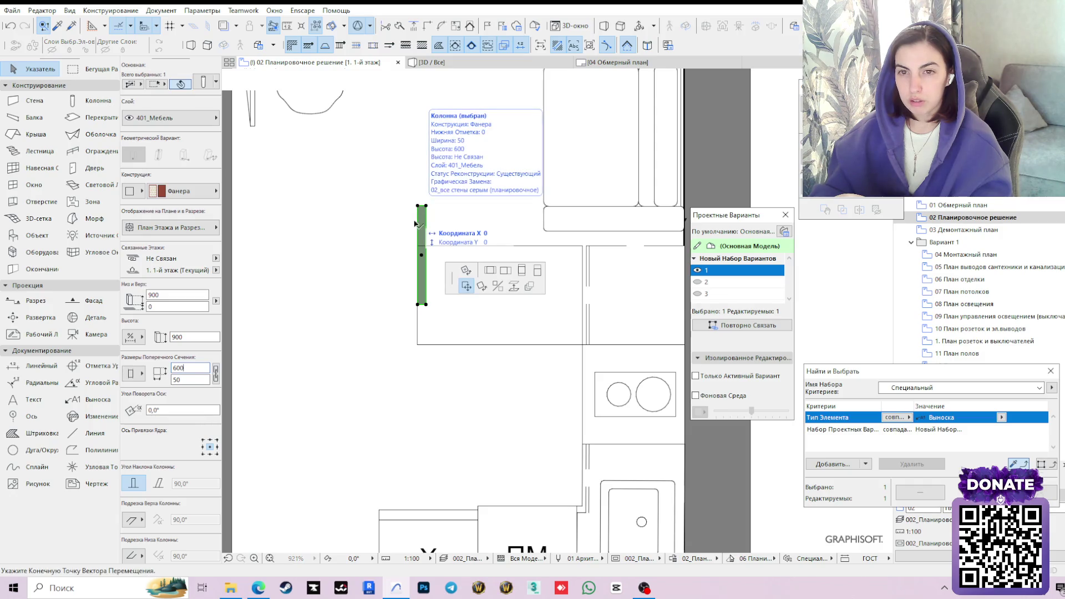
left_click(419, 209)
key("Escape")
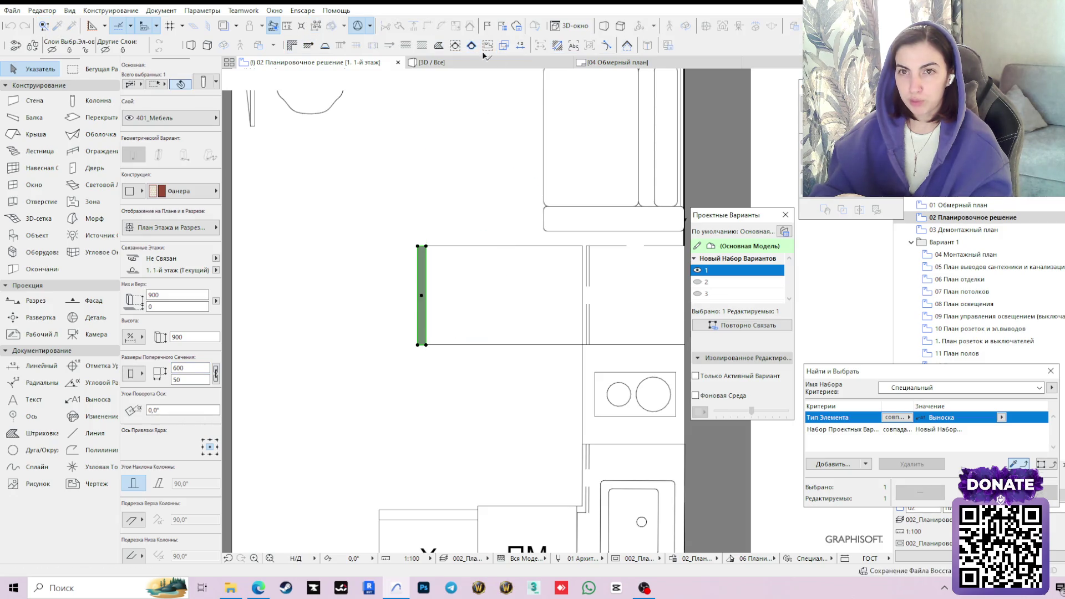
key("F3")
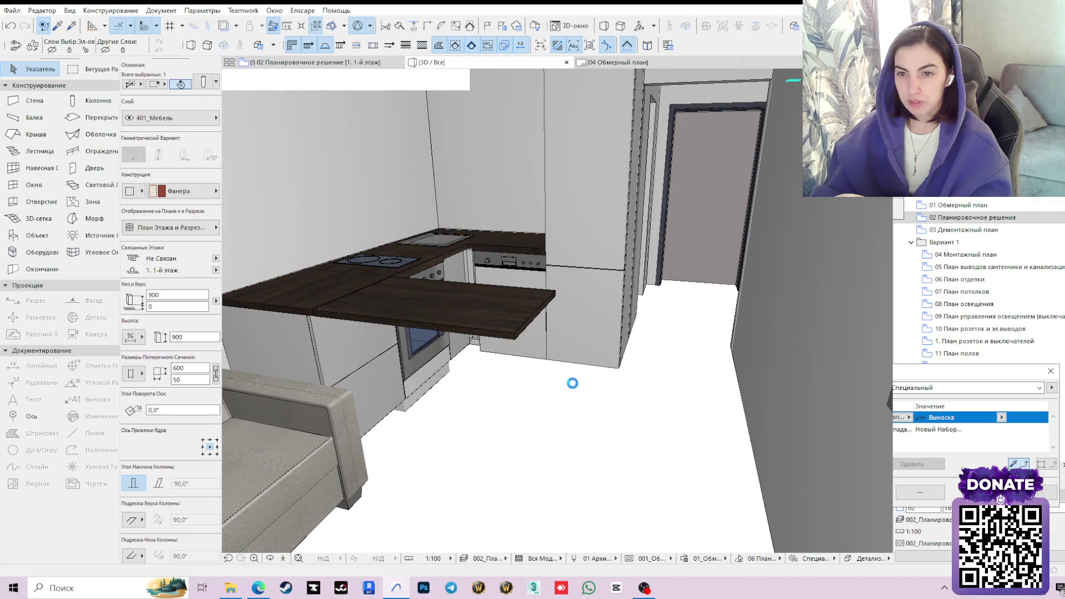
Pan, zoom and orbit the 3D view to inspect the walnut counter on its plywood support.
scroll(569, 381, "up", 5)
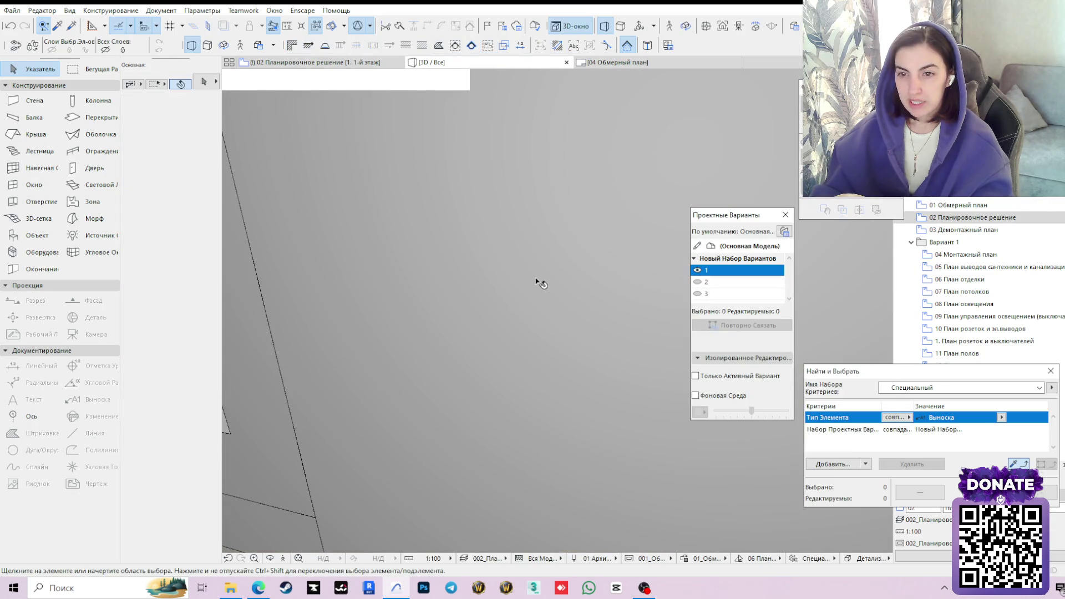
mouse_move(540, 284)
middle_mouse_down()
mouse_move(506, 499)
mouse_move(499, 278)
mouse_move(480, 478)
middle_mouse_up()
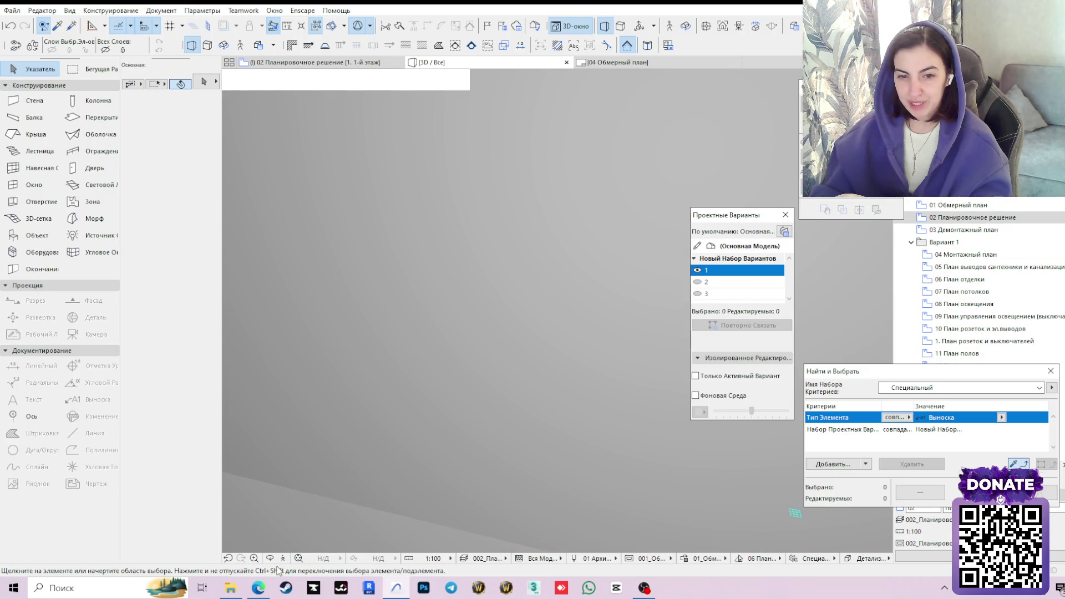
scroll(483, 369, "down", 6)
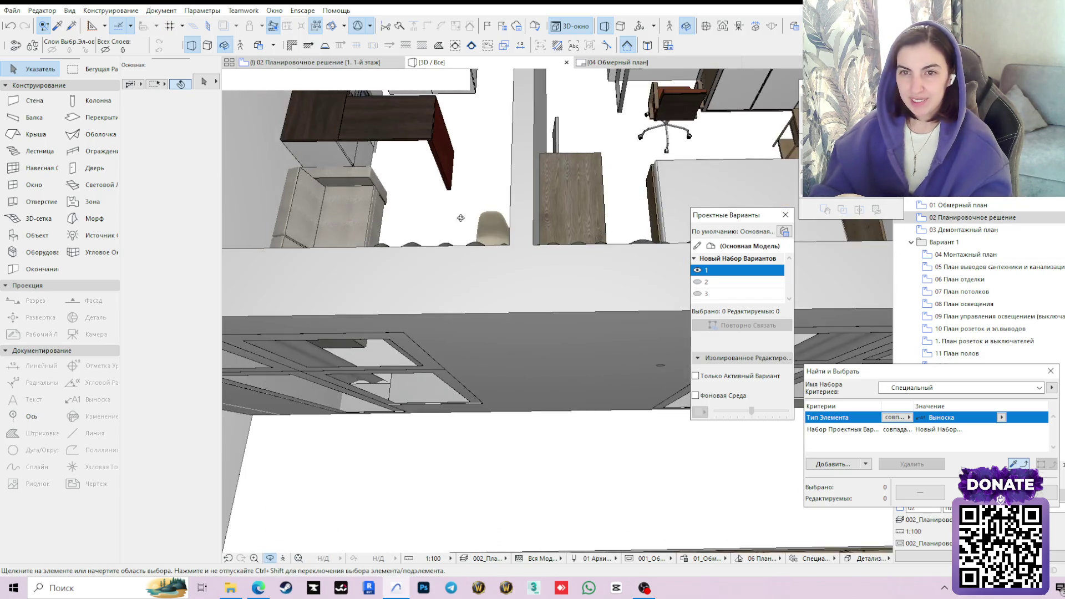
scroll(485, 362, "up", 6)
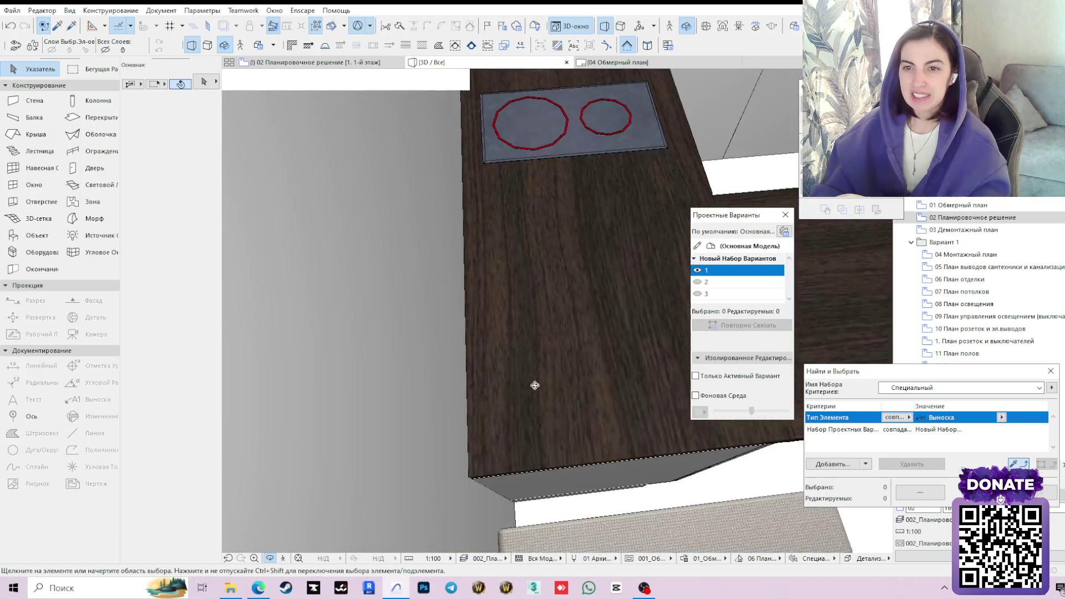
scroll(548, 361, "down", 6)
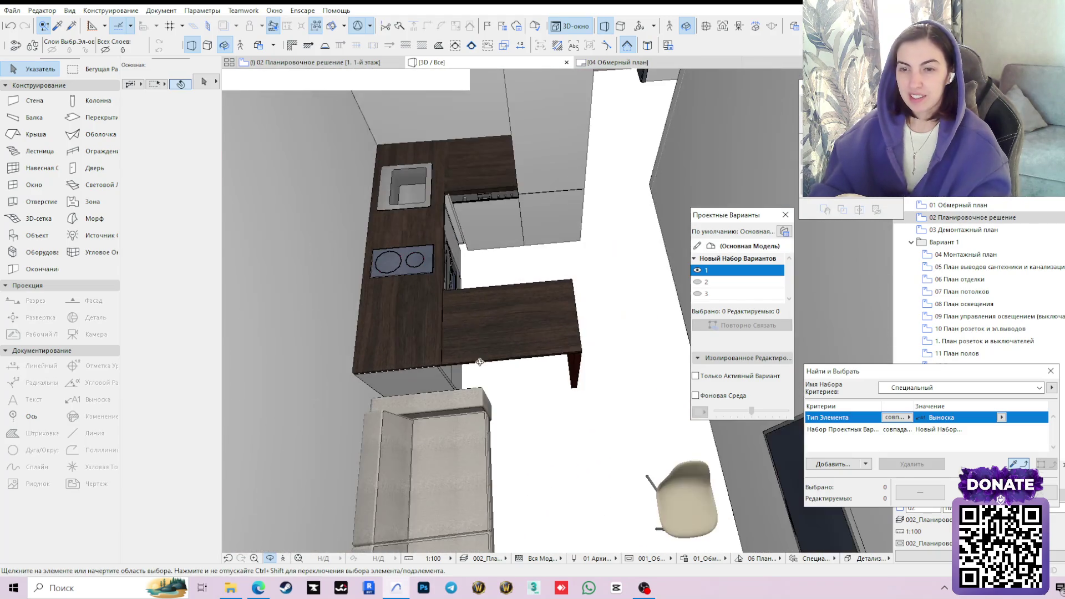
middle_click_drag(428, 354, 378, 325, "shift")
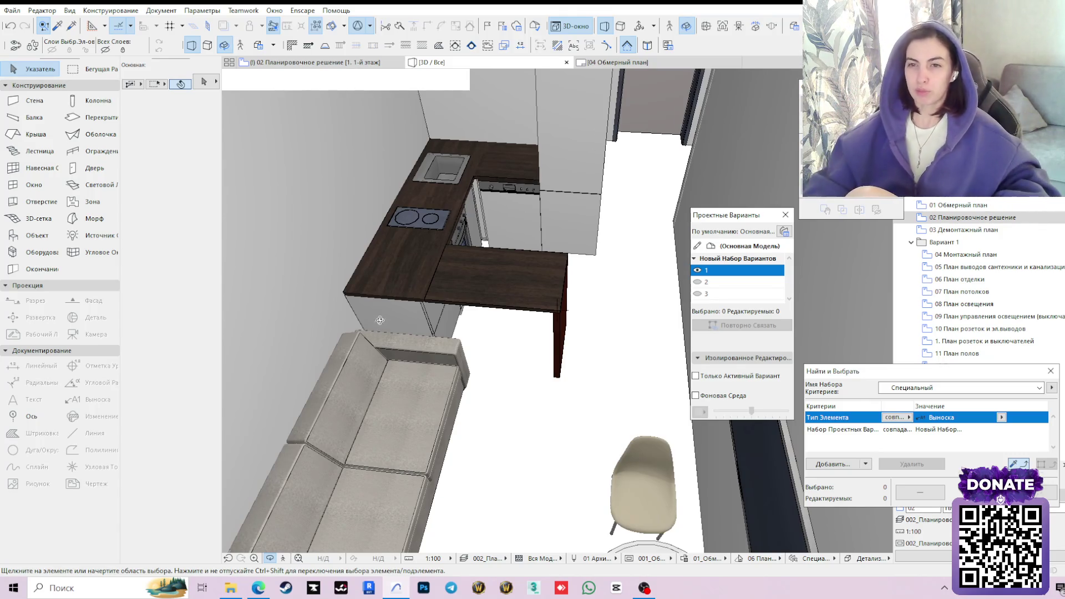
scroll(434, 272, "down", 3)
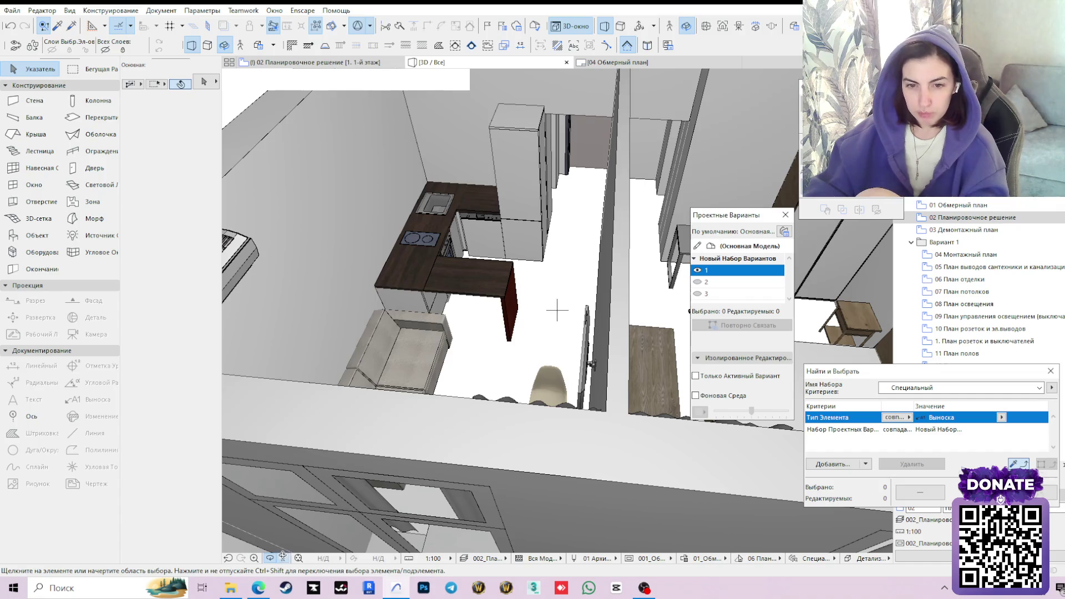
key("shift+F3")
left_click(618, 384)
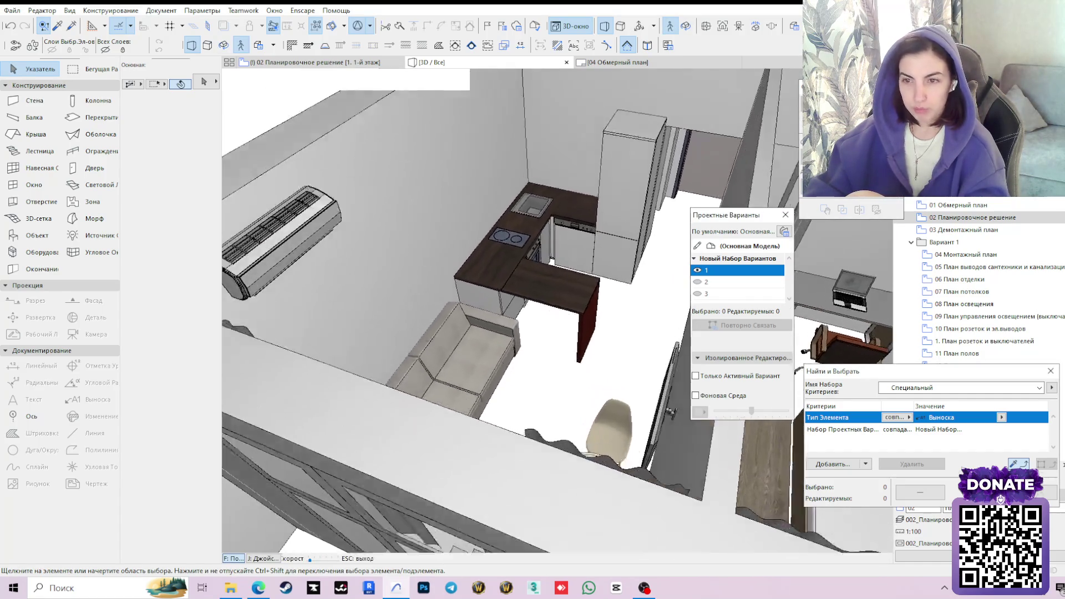
key("Up")
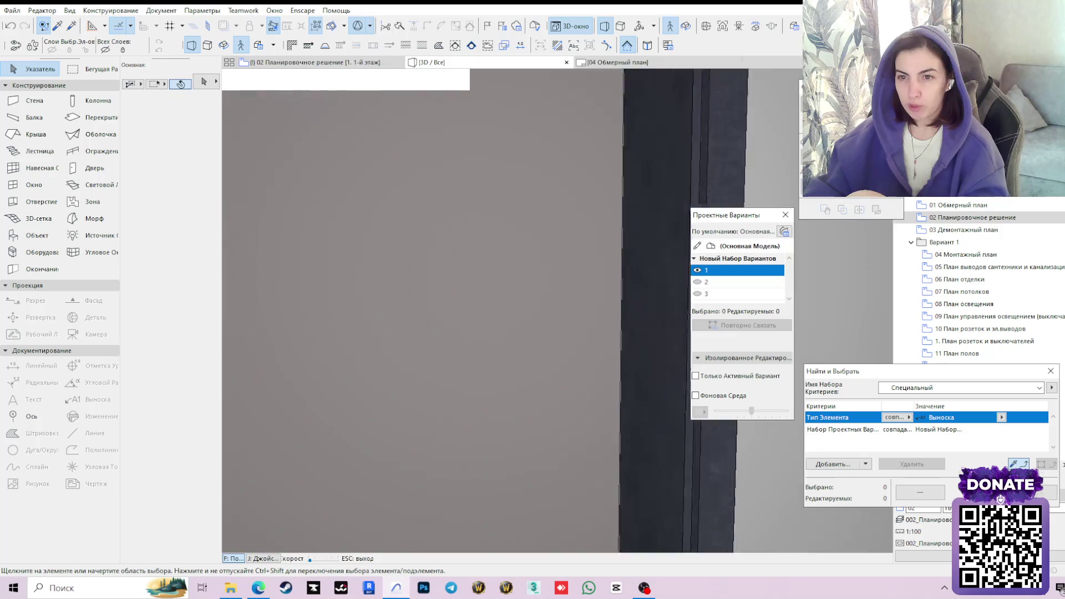
key("Right")
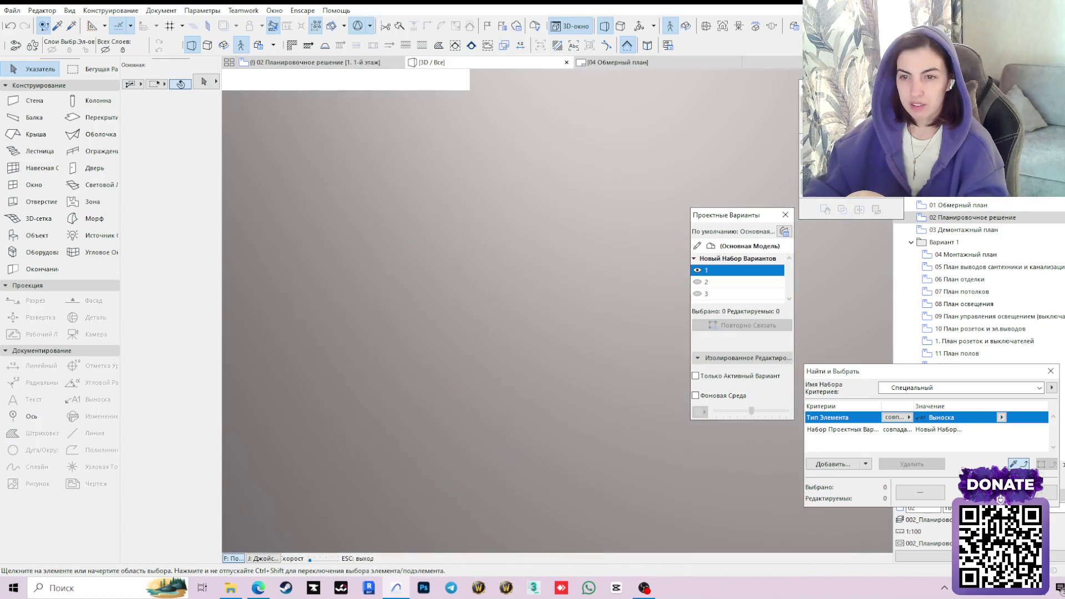
key("Left")
key("Up")
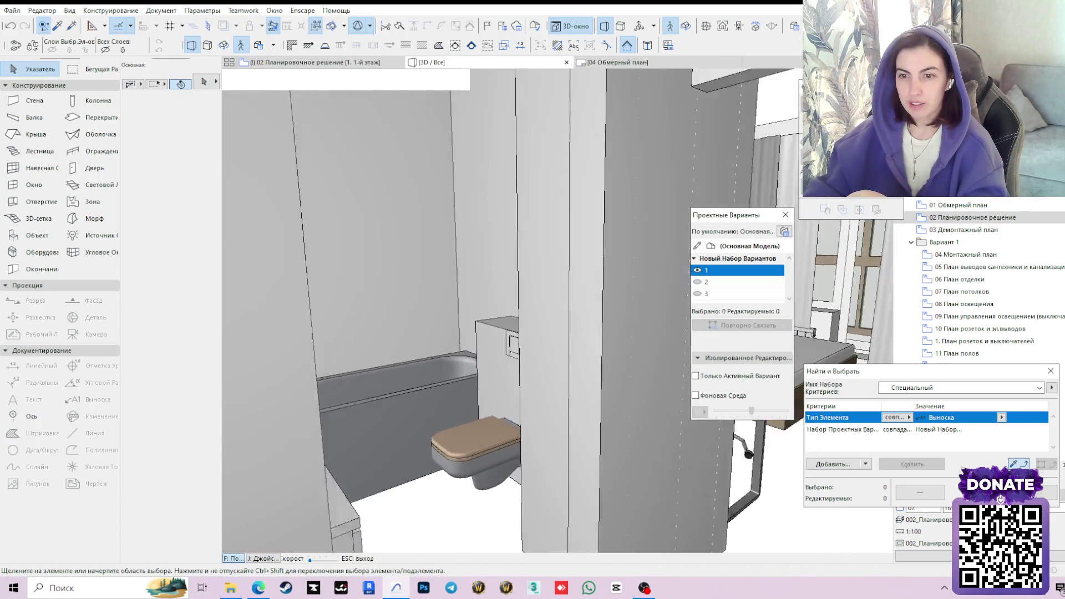
key("Right")
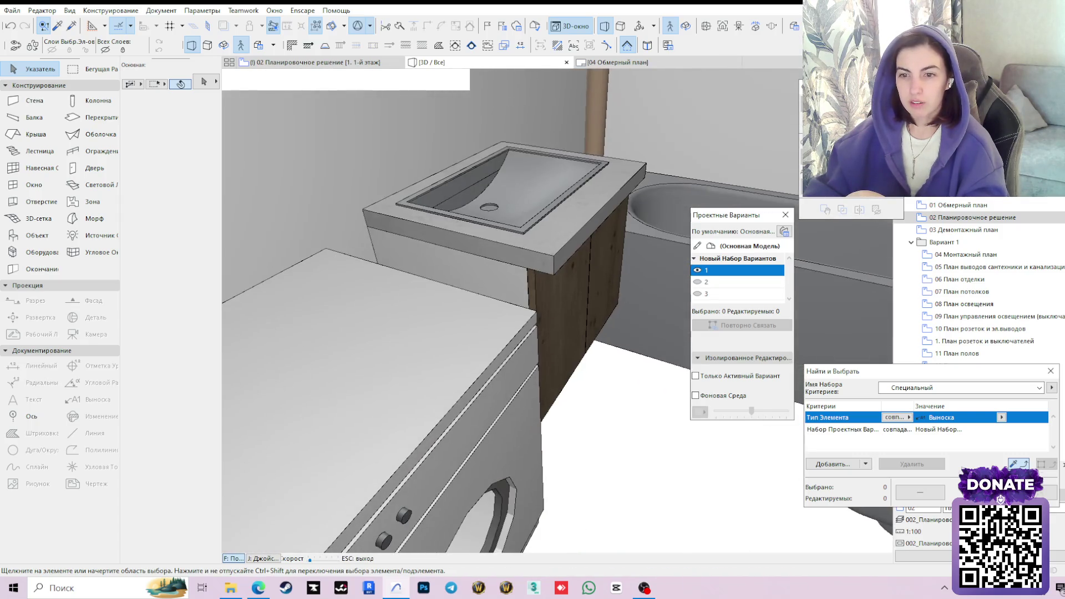
key("Right")
key("Left")
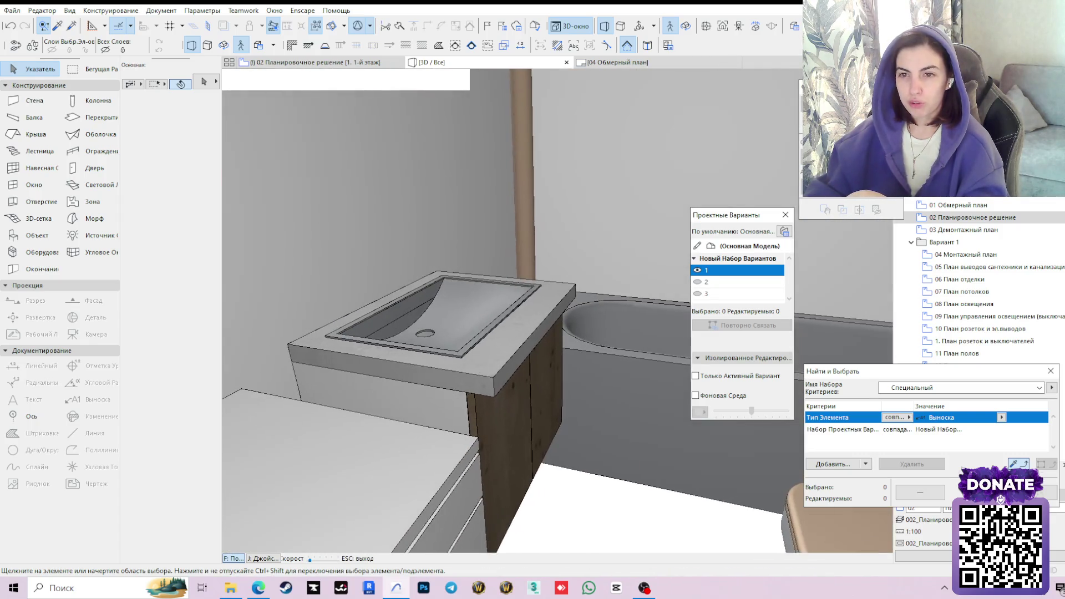
key("Right")
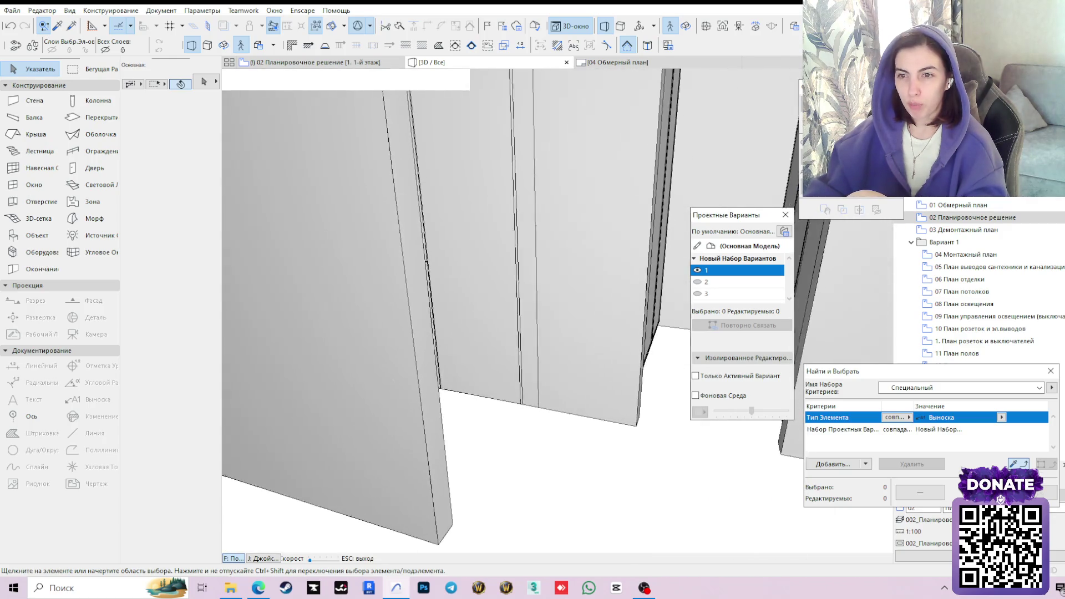
key("Right")
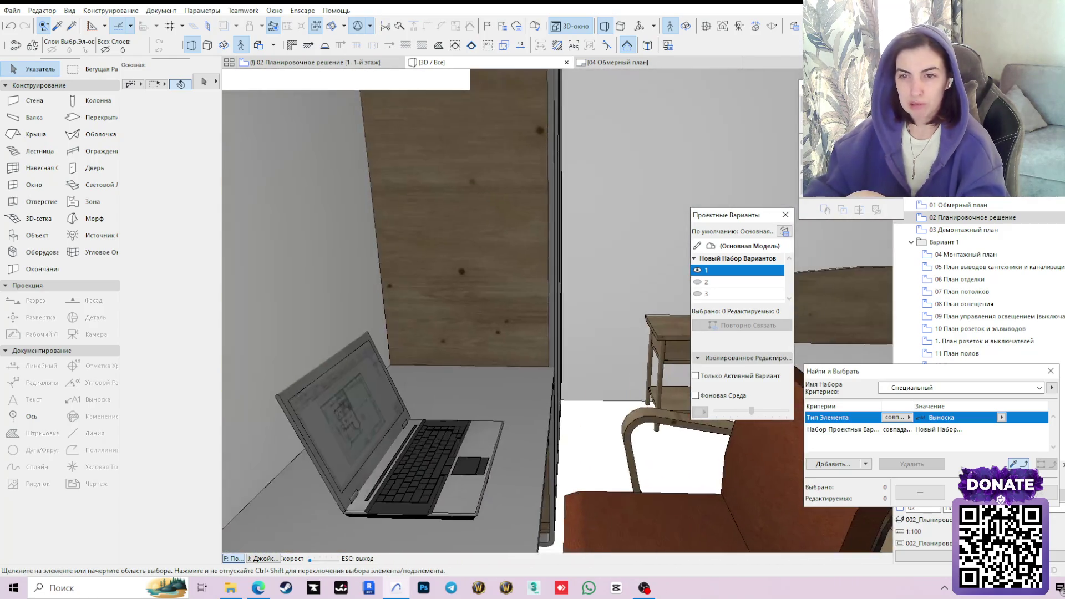
key("Right")
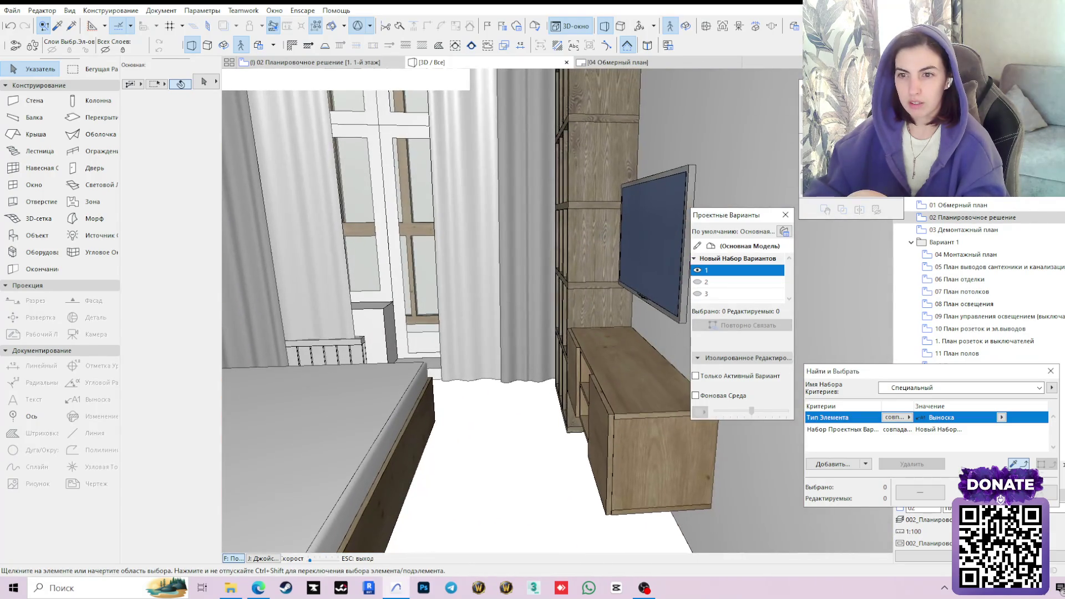
key("Left")
key("Up")
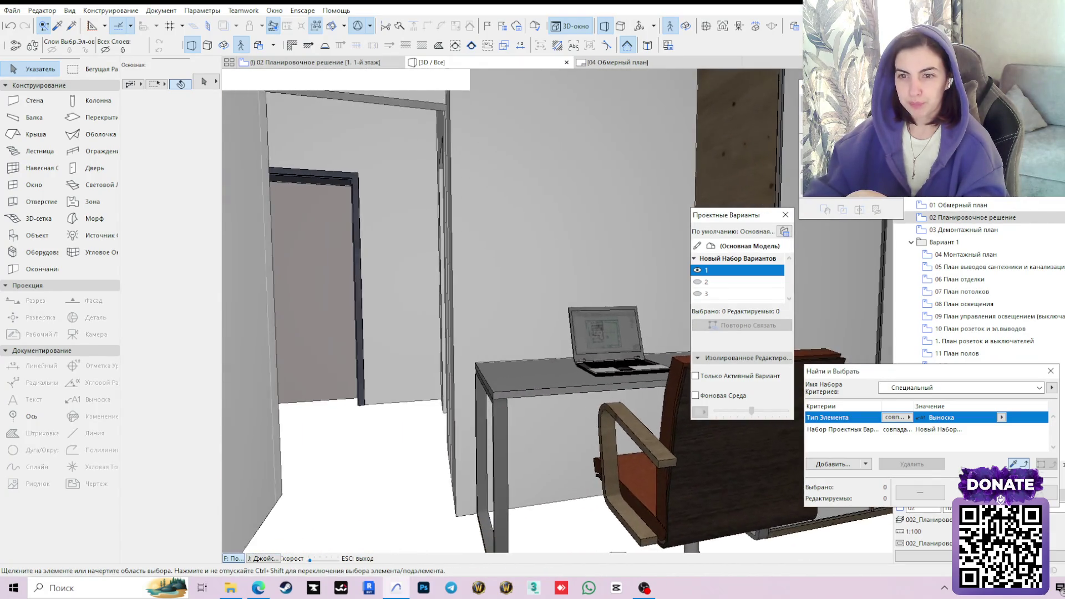
key("Down")
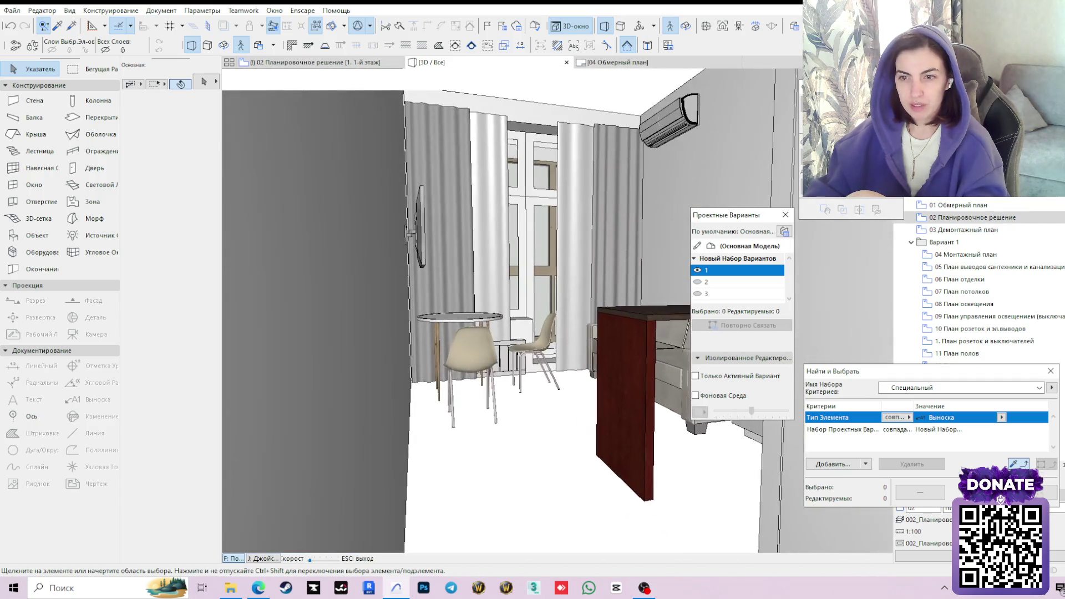
key("Left")
key("Up")
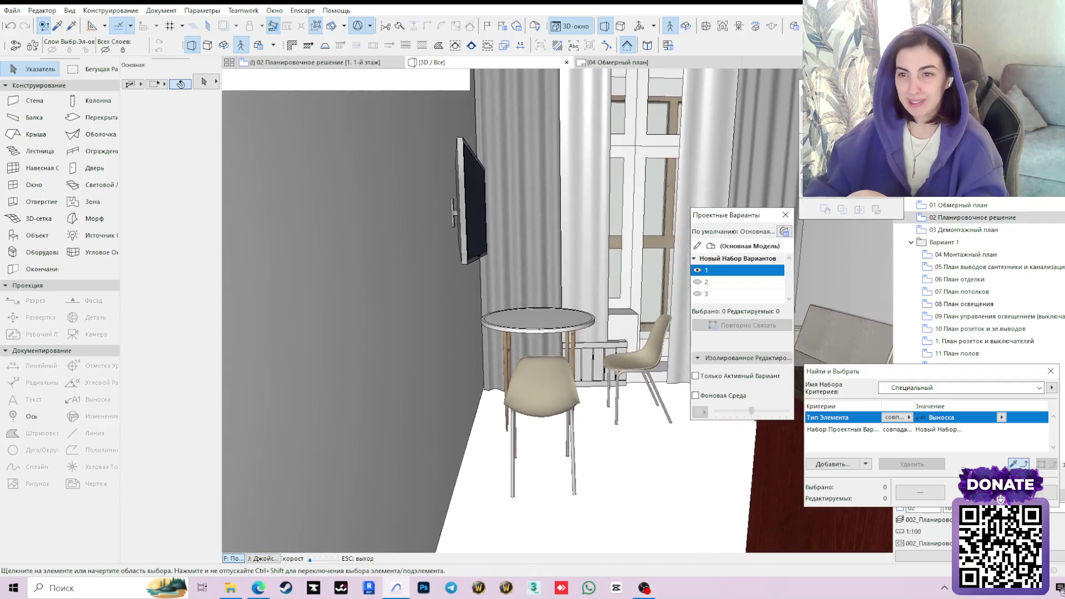
key("Right")
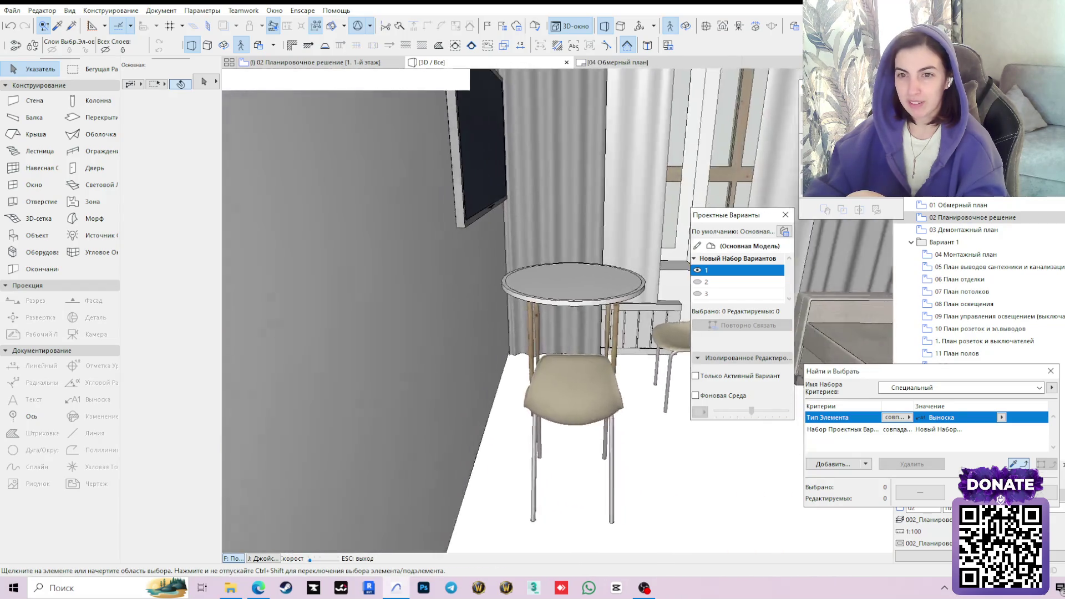
key("Up")
key("Left")
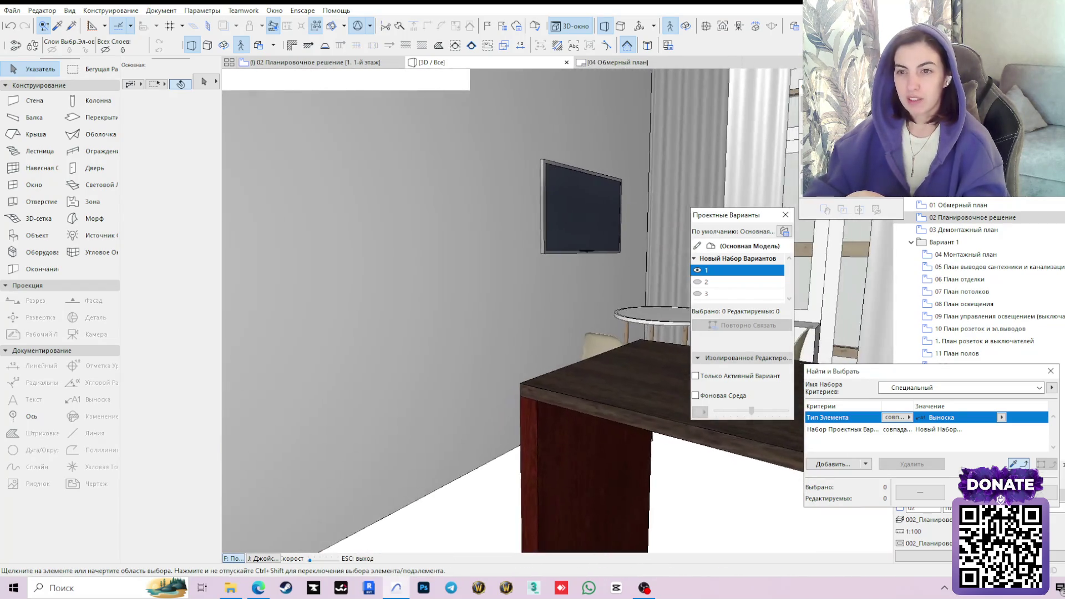
key("Right")
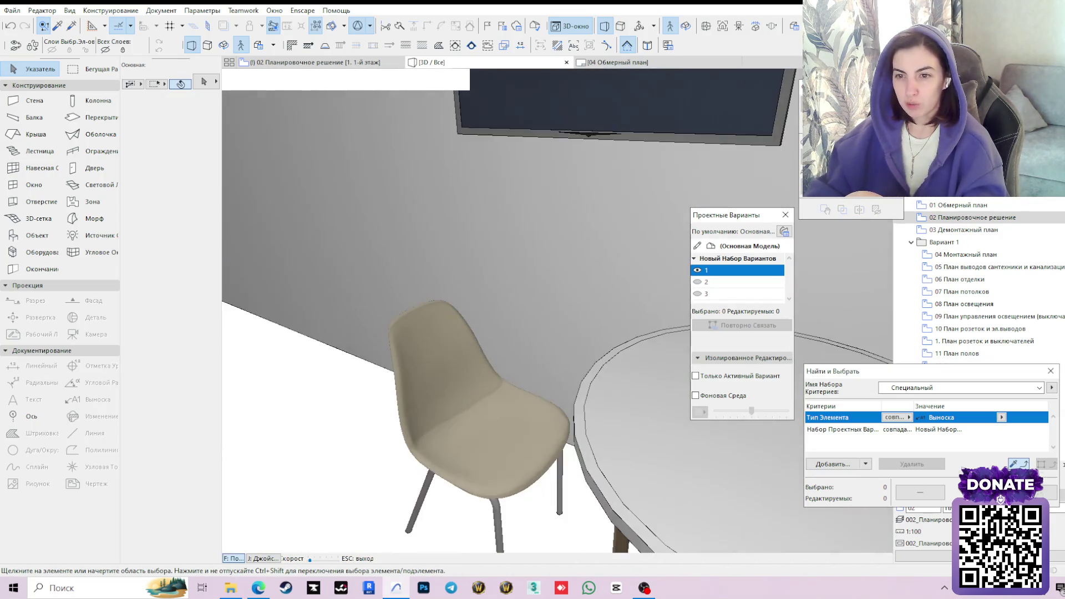
key("Left")
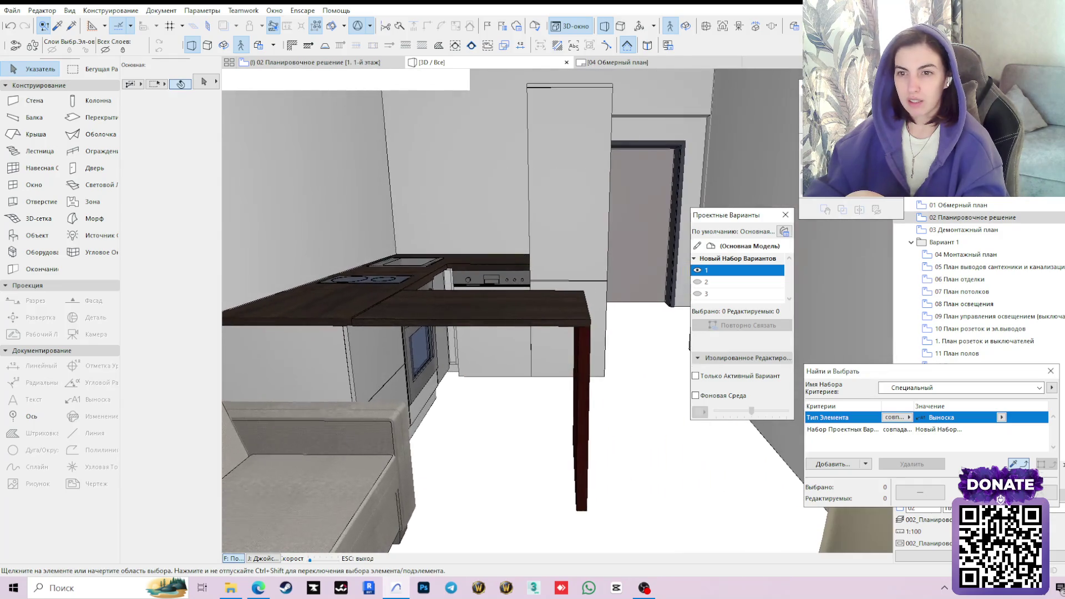
key("Left")
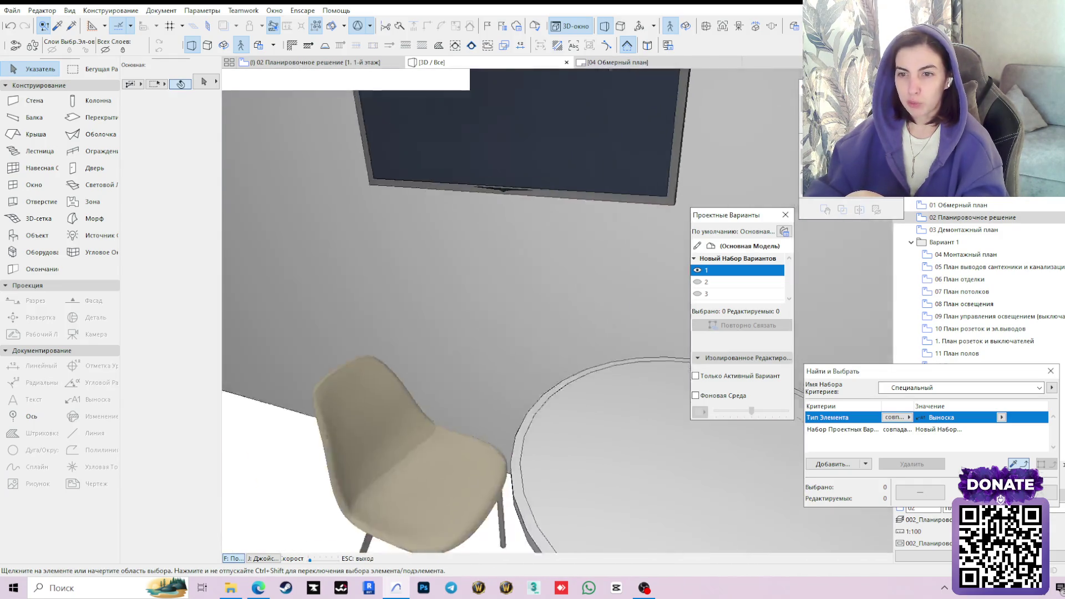
key("Right")
key("Left")
key("Right")
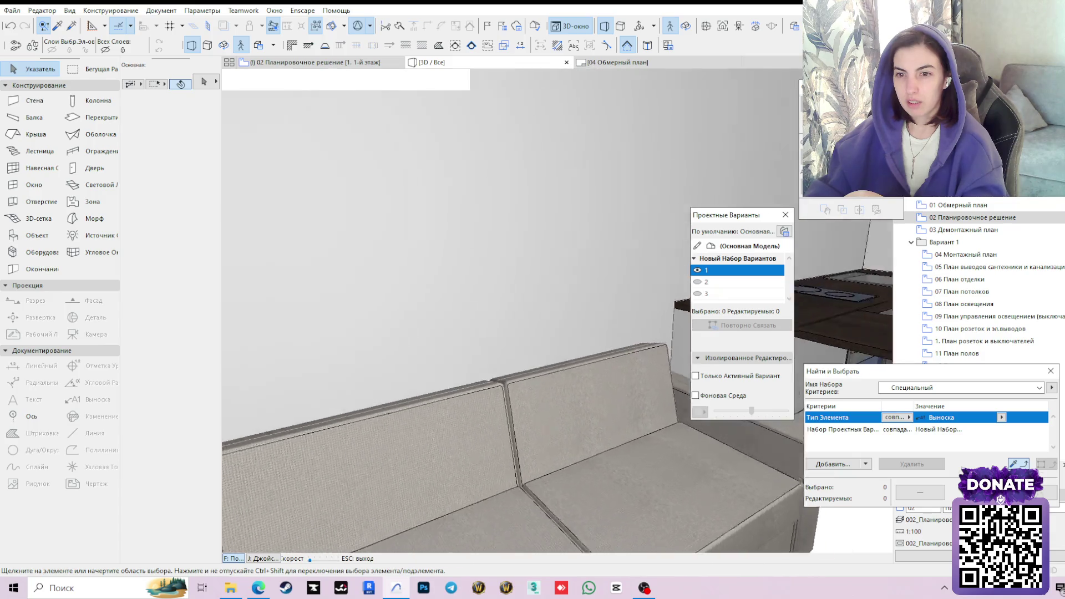
key("Right")
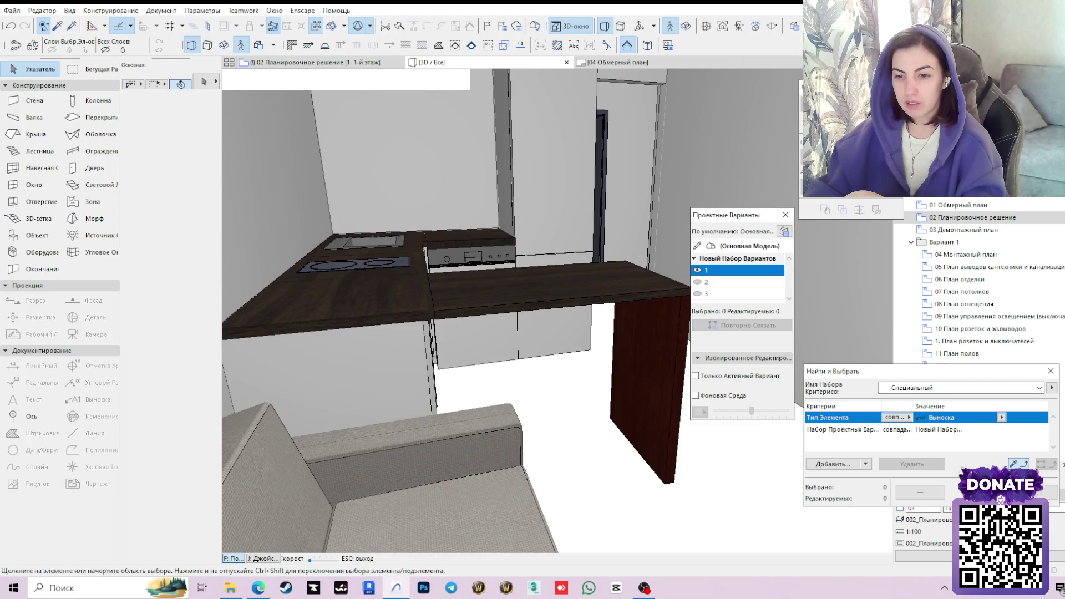
key("Down")
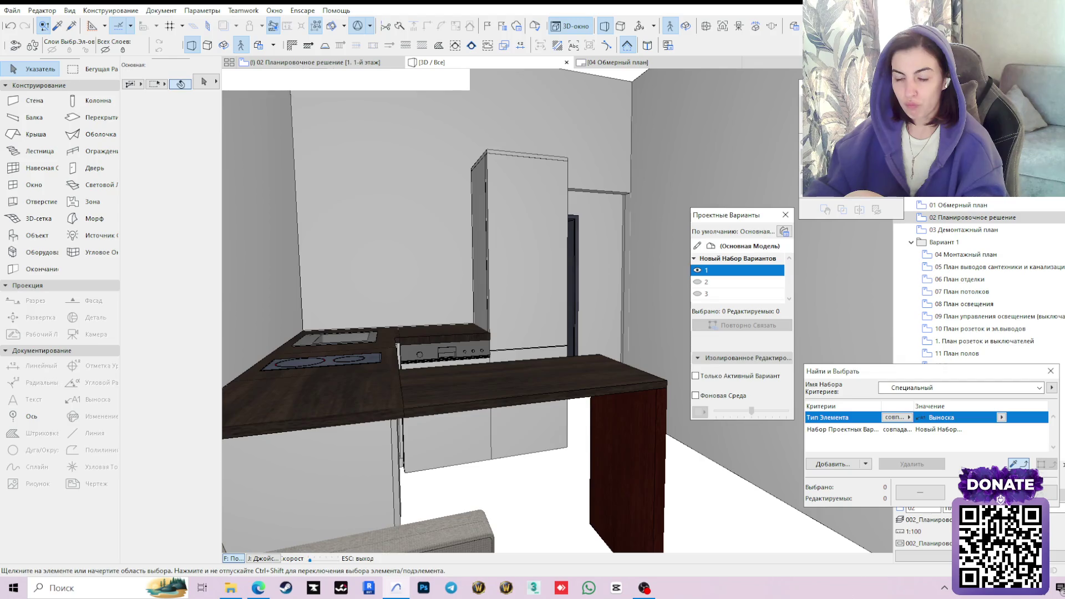
key("Left")
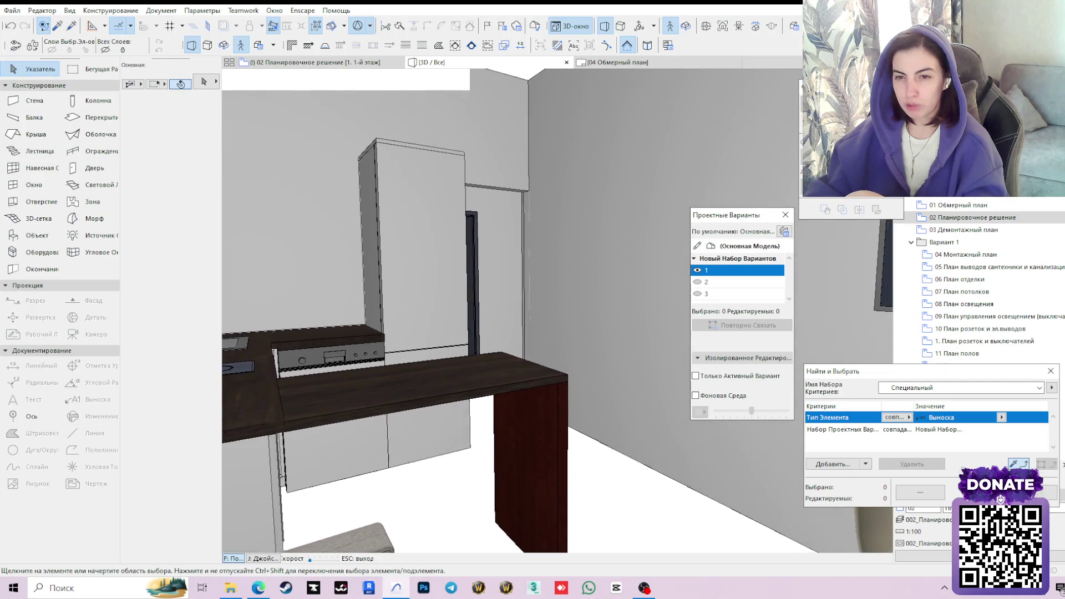
key("Right")
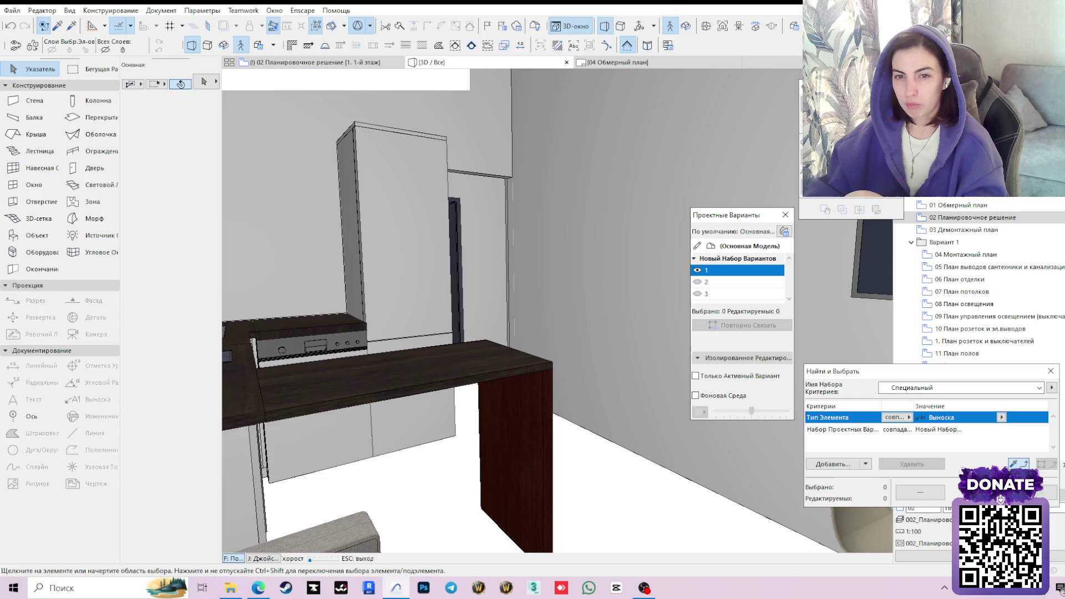
key("Right")
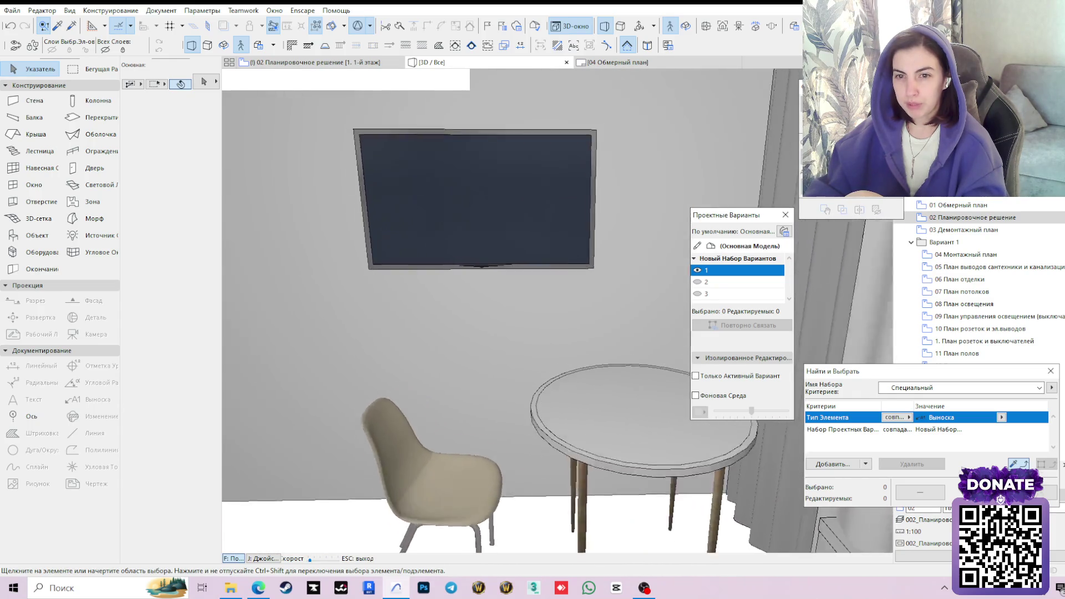
key("Left")
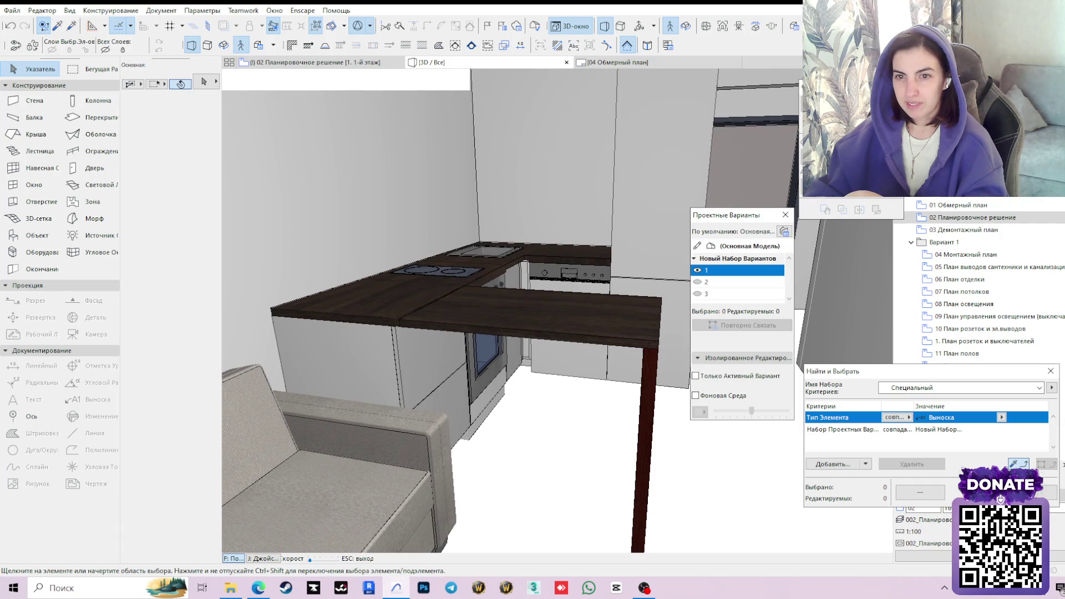
key("Right")
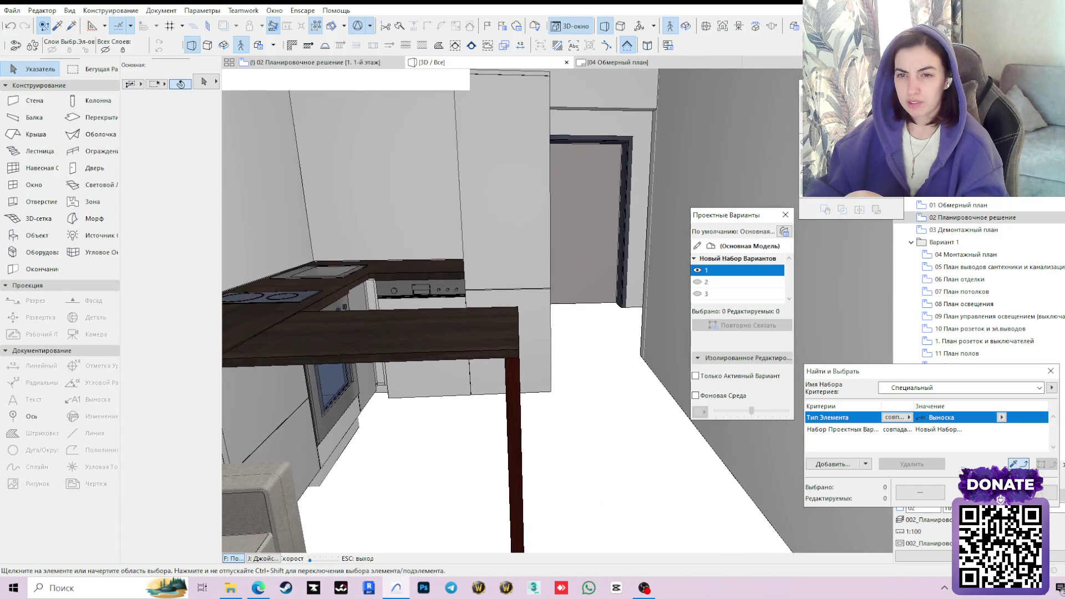
key("Left")
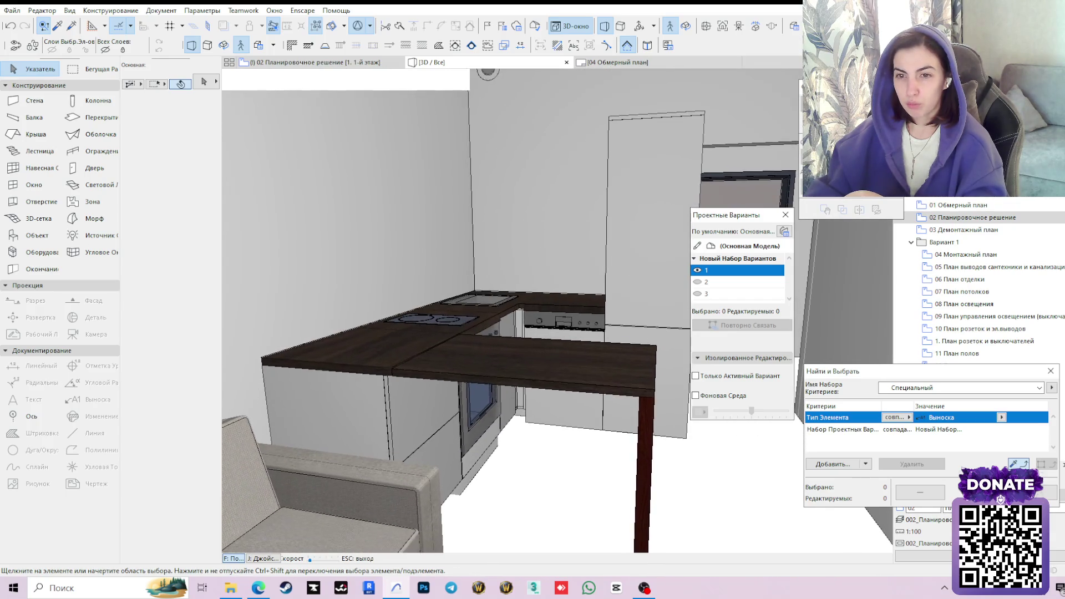
key("Up")
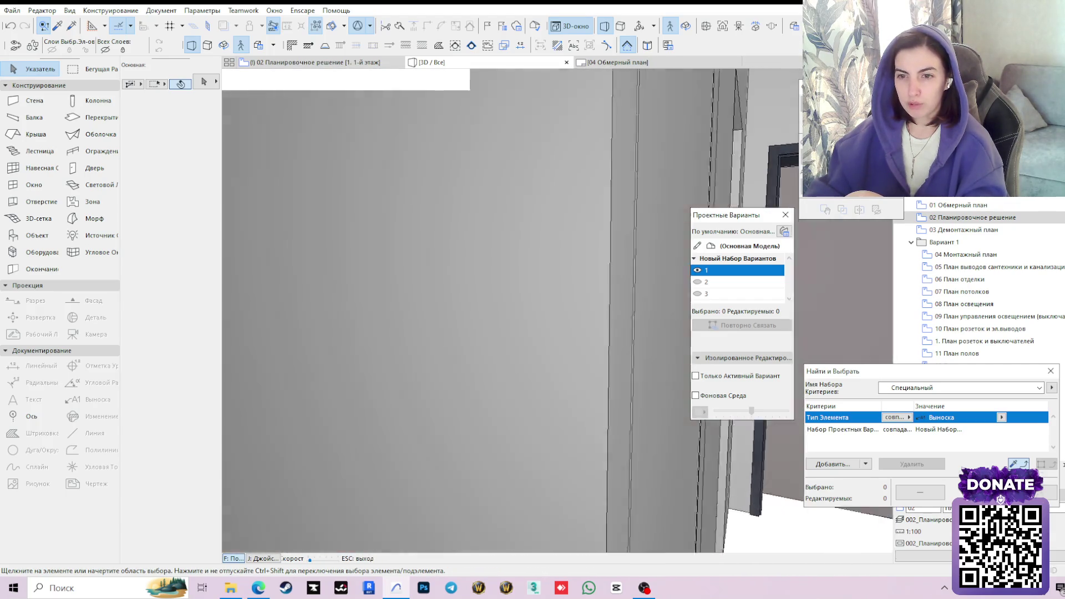
key("Left")
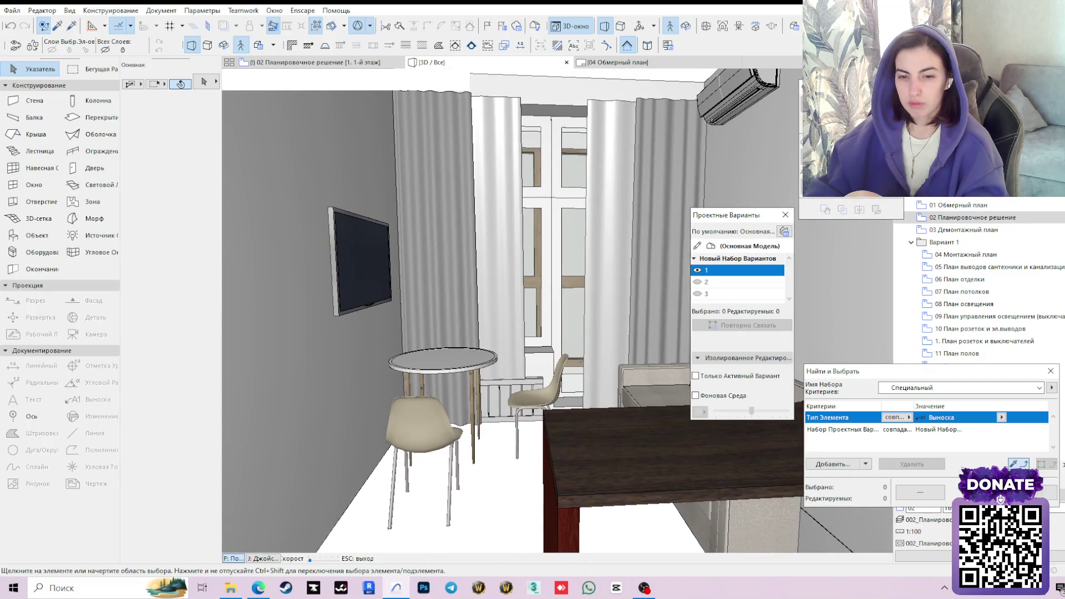
key("Down")
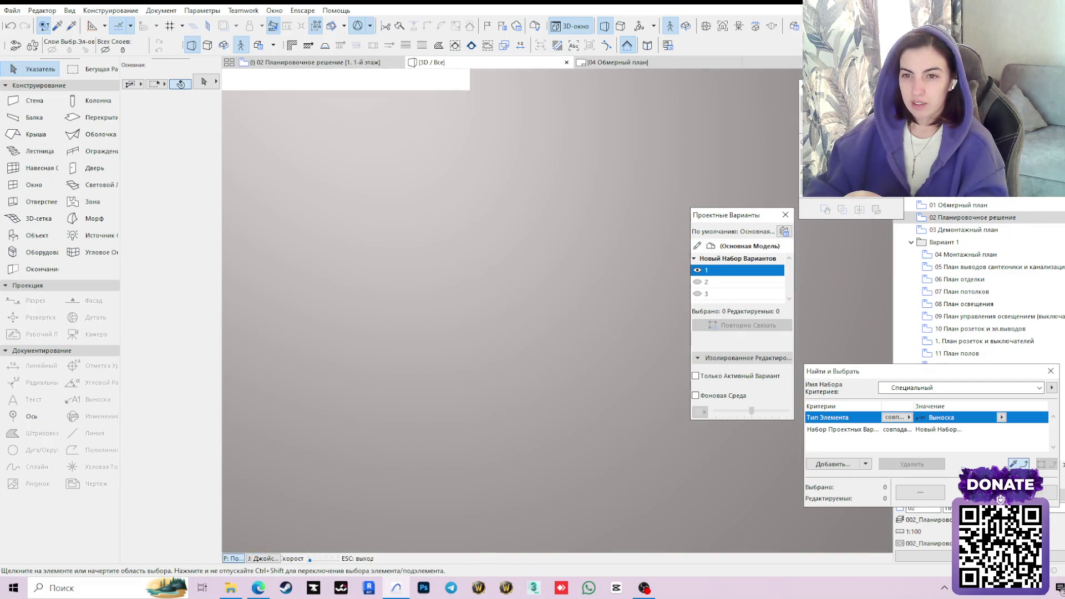
key("Up")
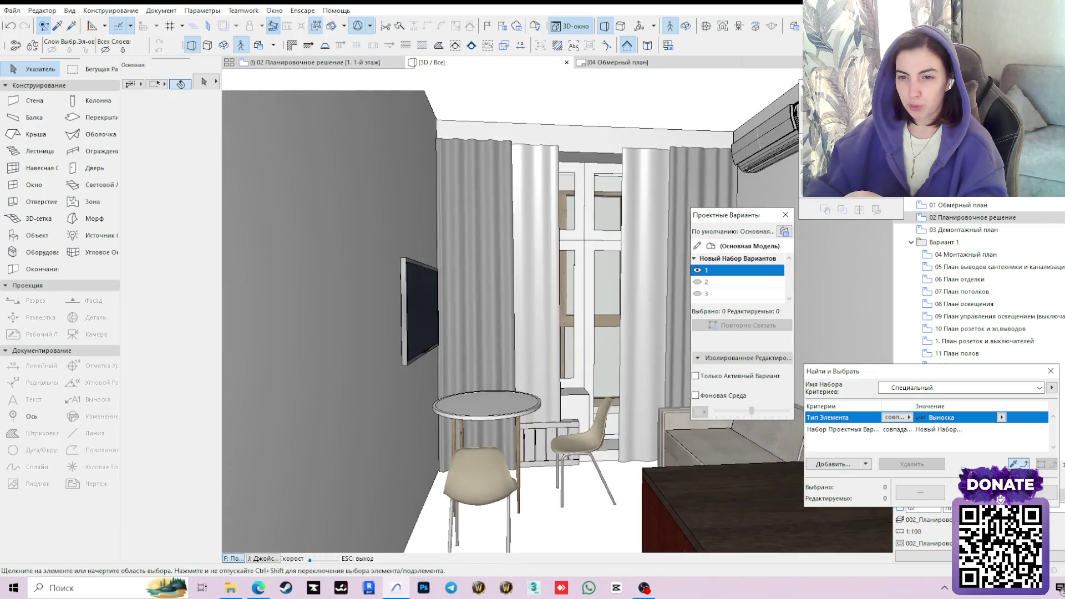
key("Left")
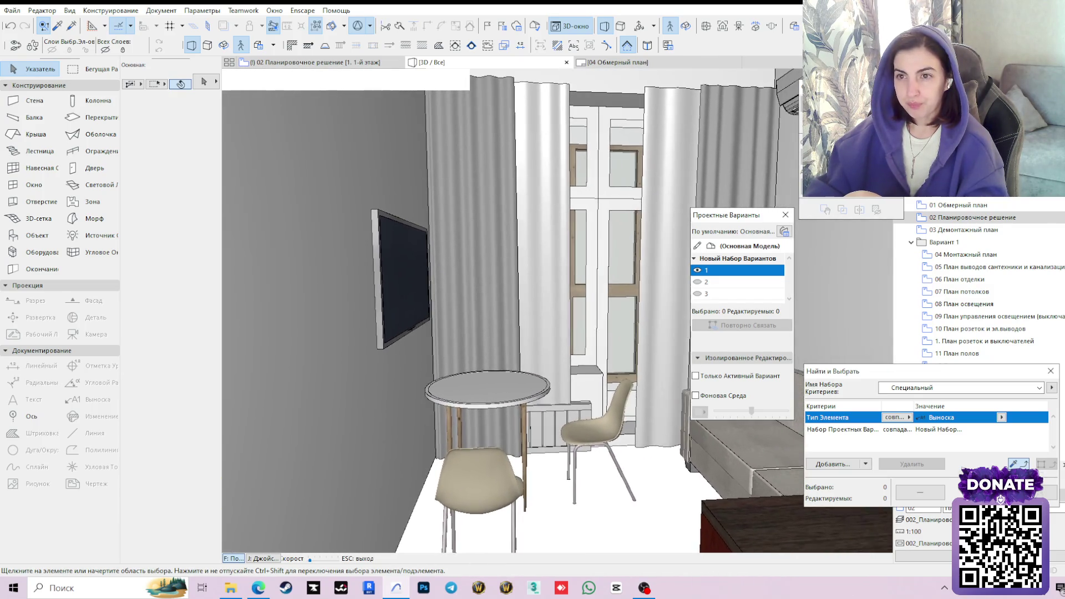
key("Left")
key("Down")
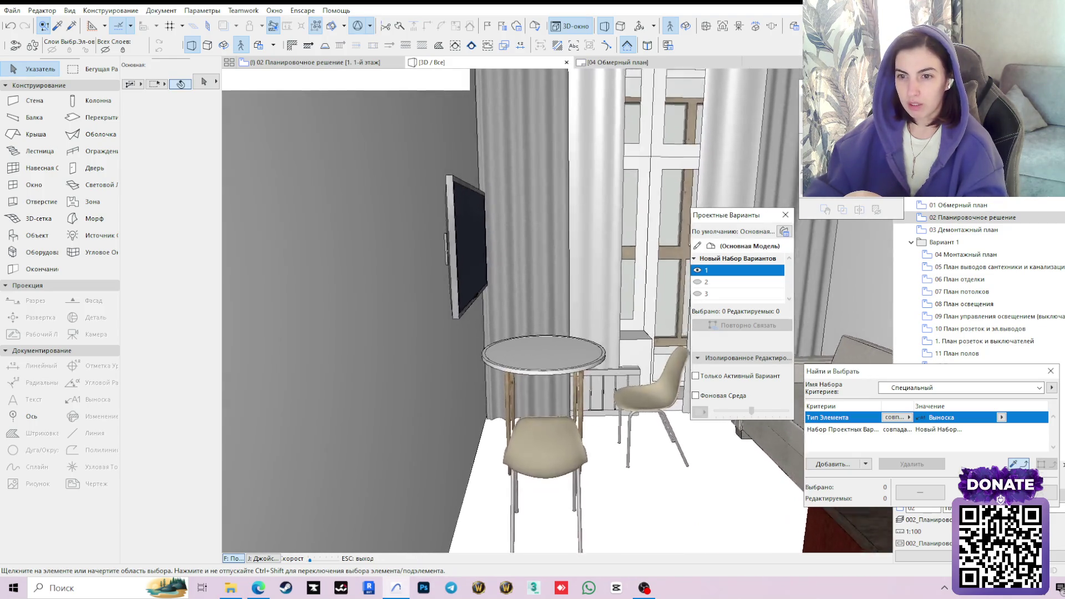
key("Left")
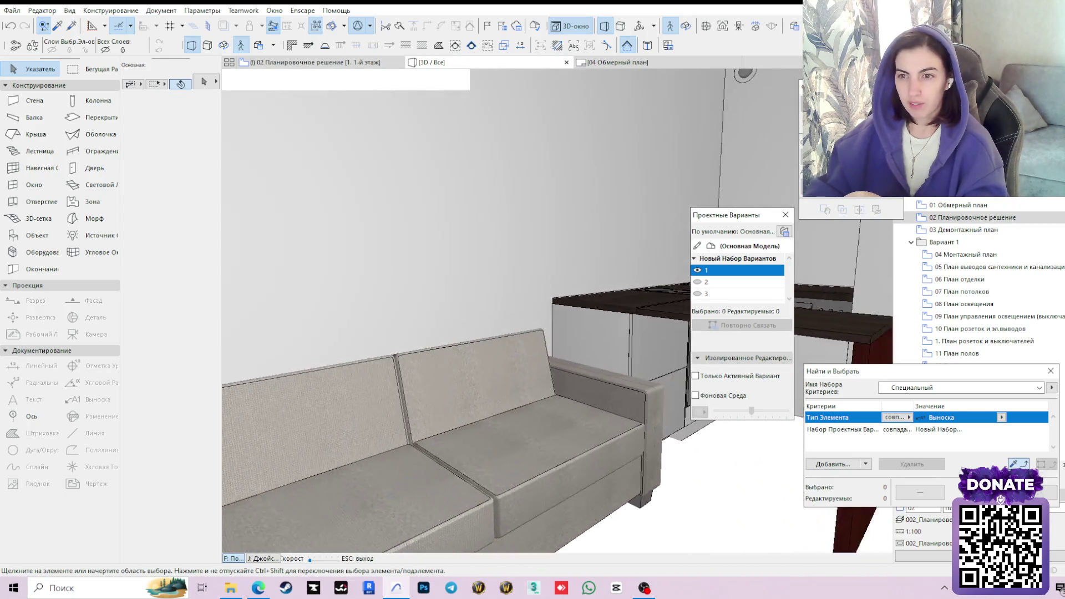
key("Left")
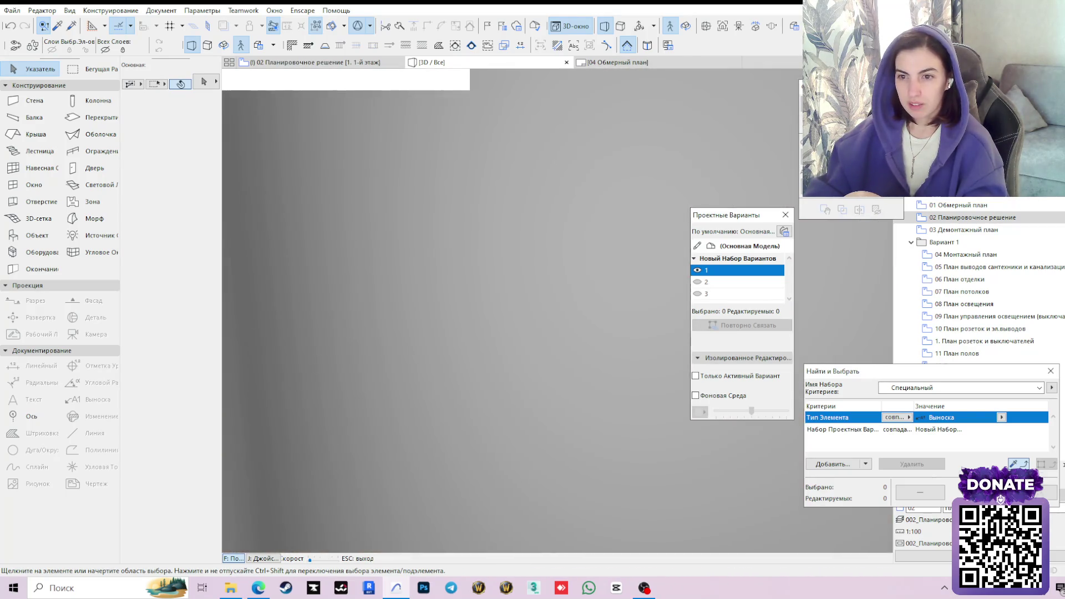
key("Right")
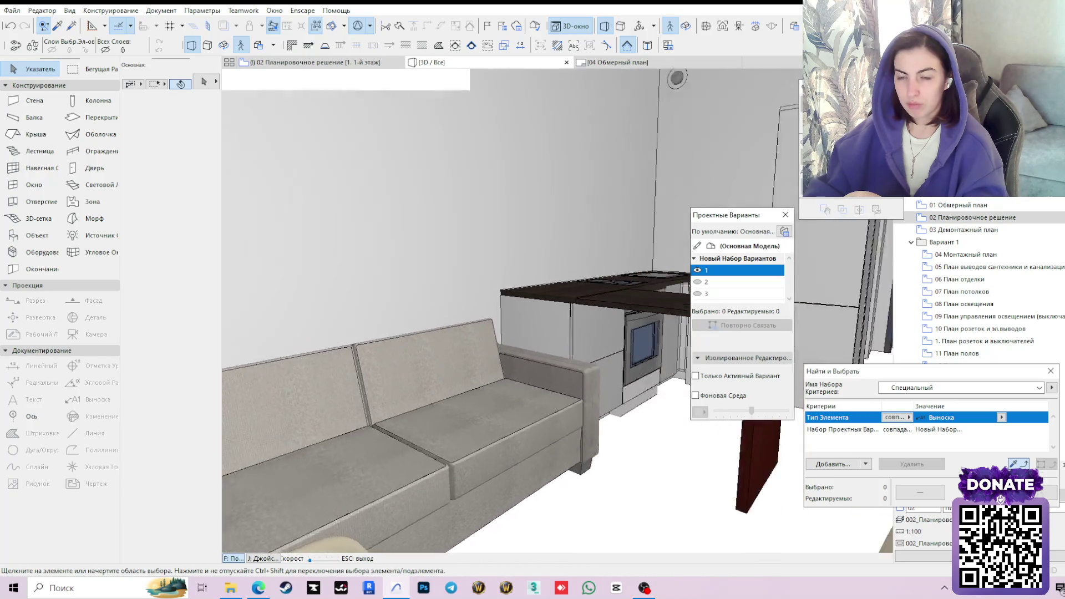
key("Left")
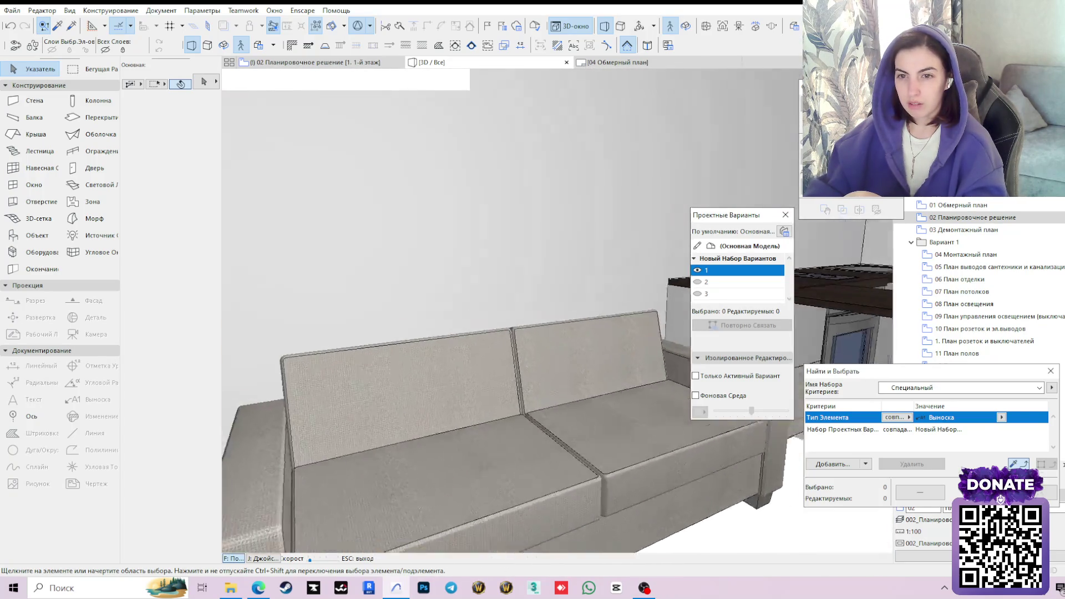
key("Right")
key("Down")
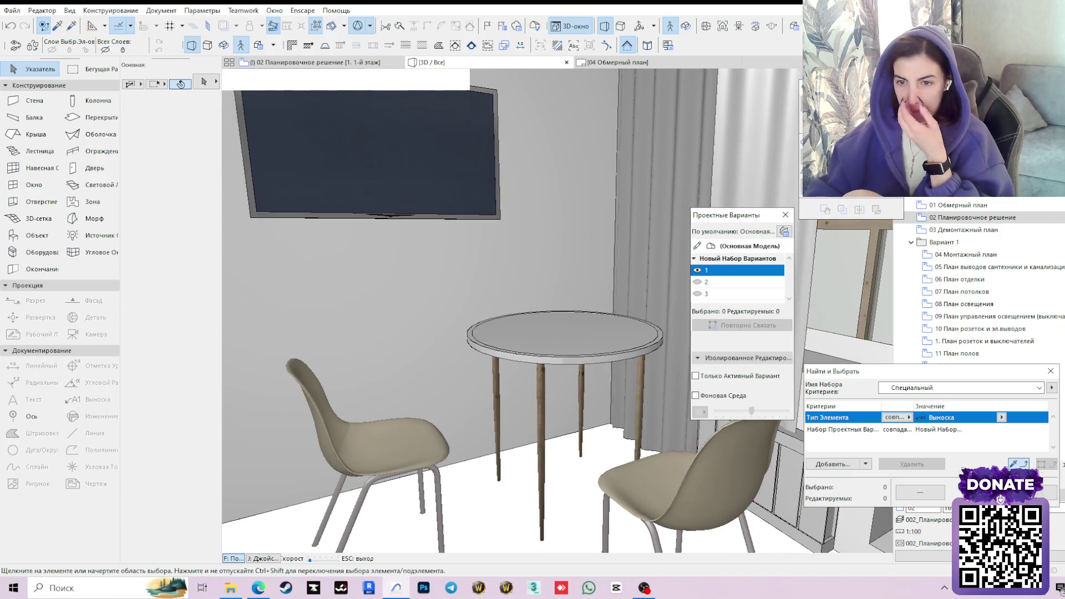
key("Left")
key("Left")
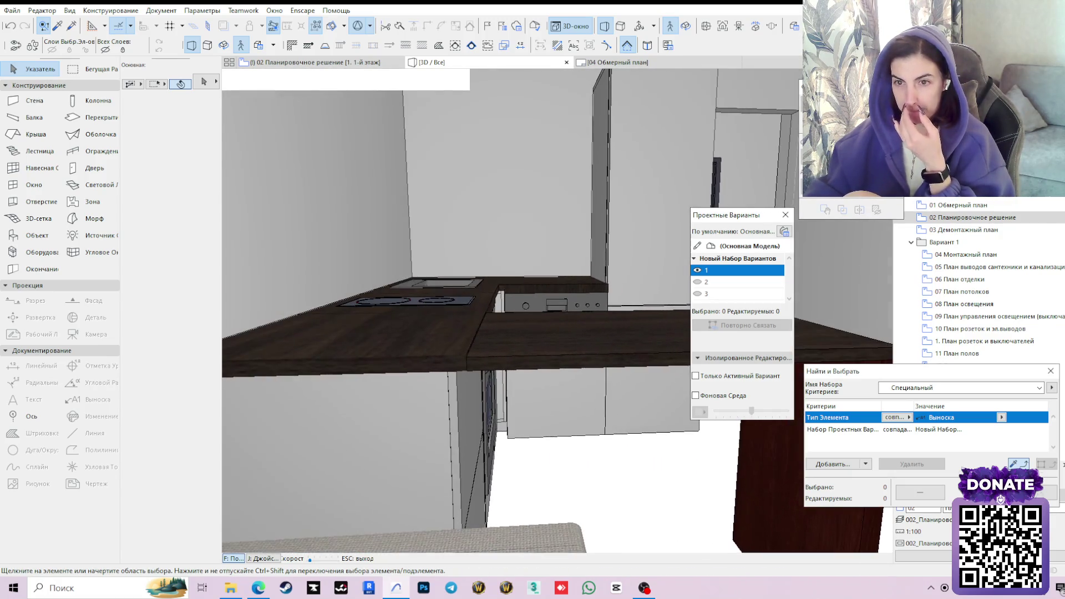
key("Right")
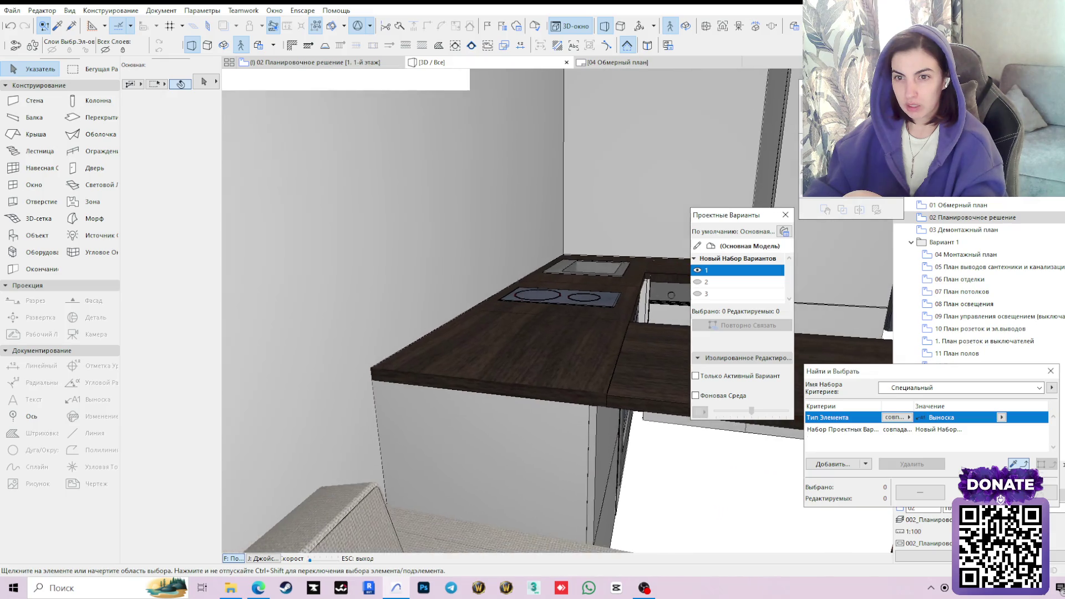
key("Left")
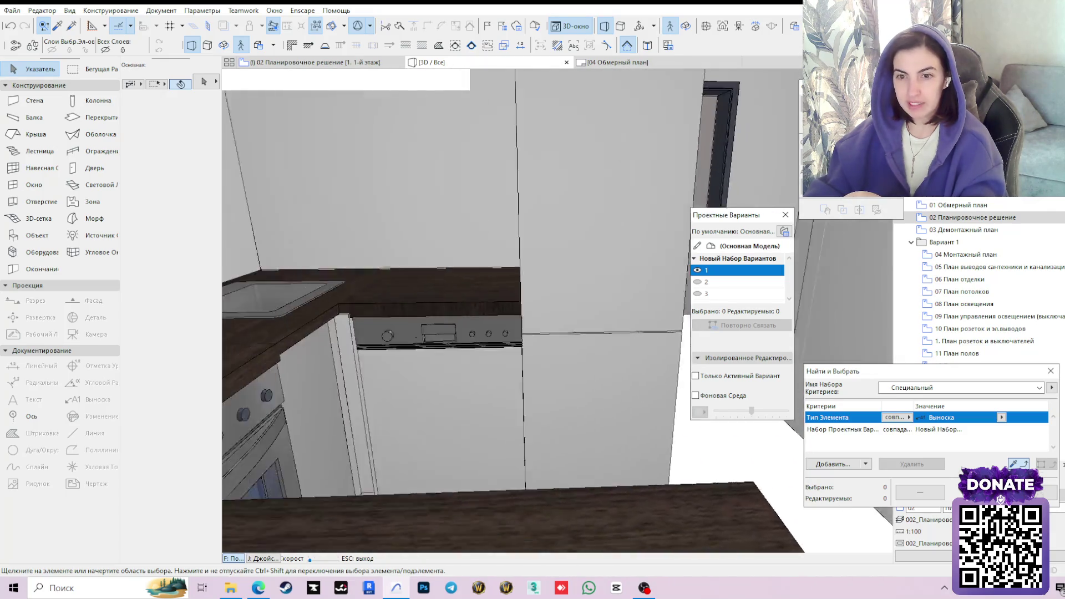
key("Right")
key("Left")
key("Down")
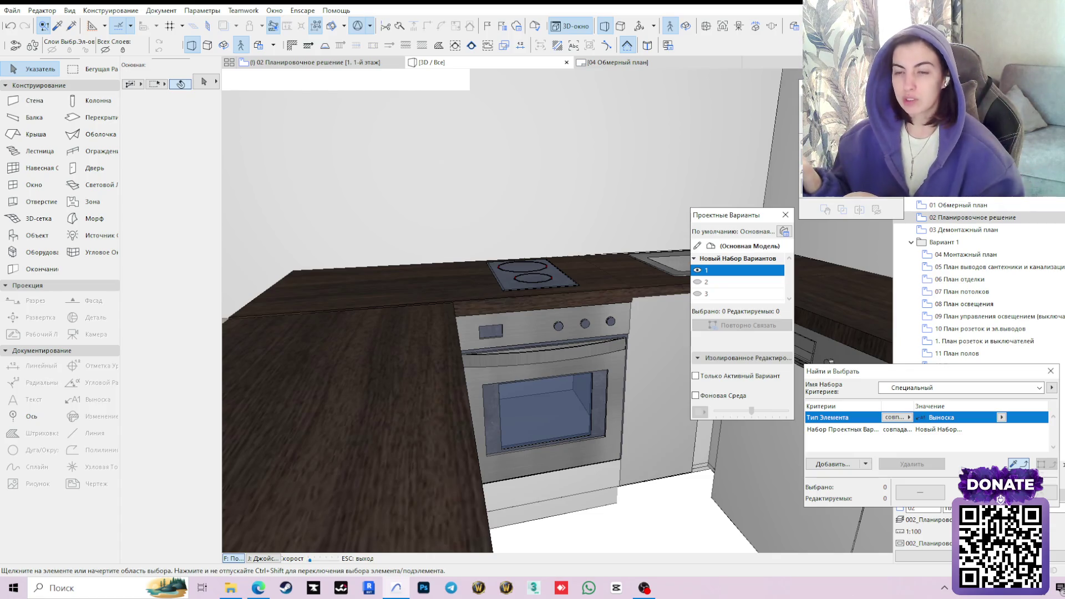
key("Right")
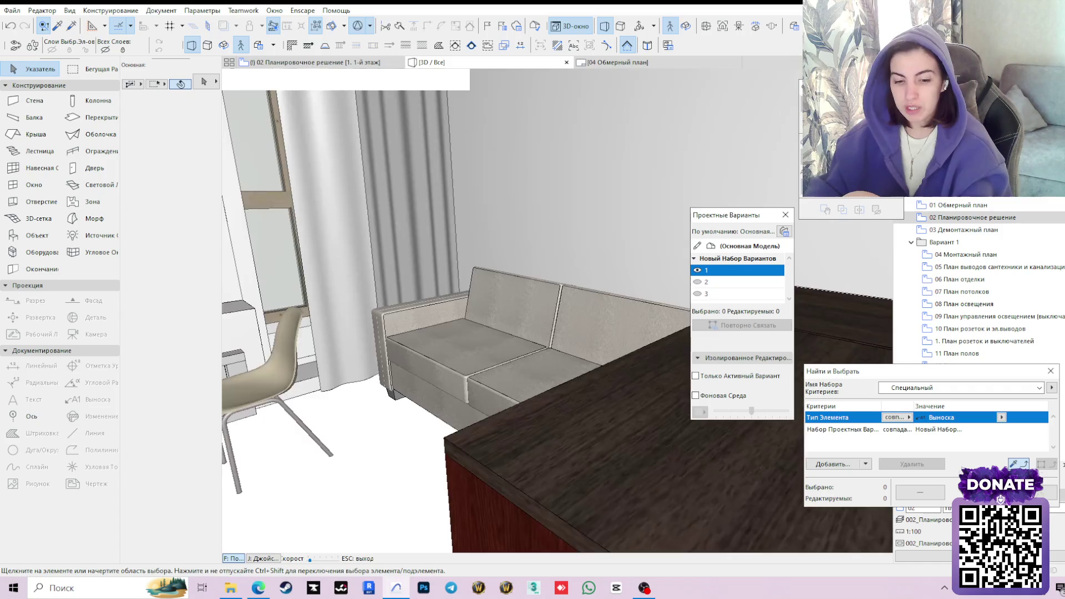
key("Down")
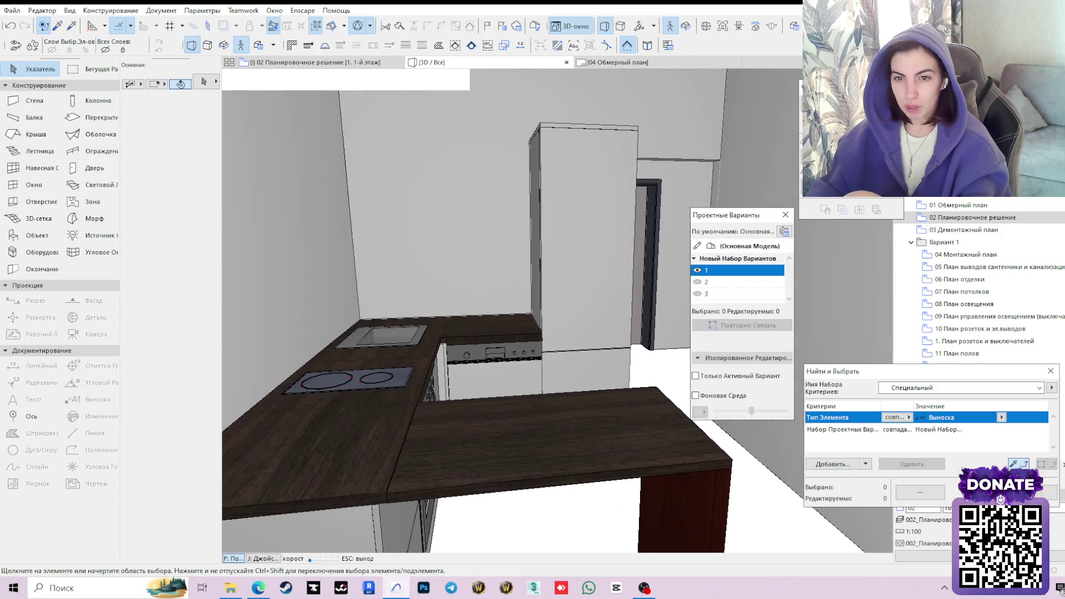
key("Left")
key("Right")
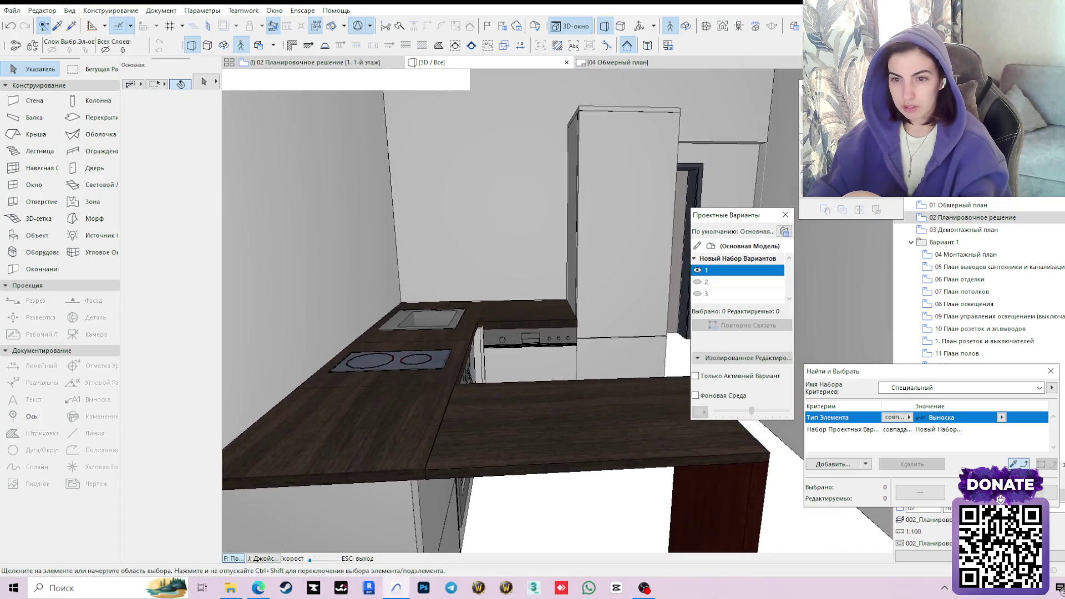
key("Left")
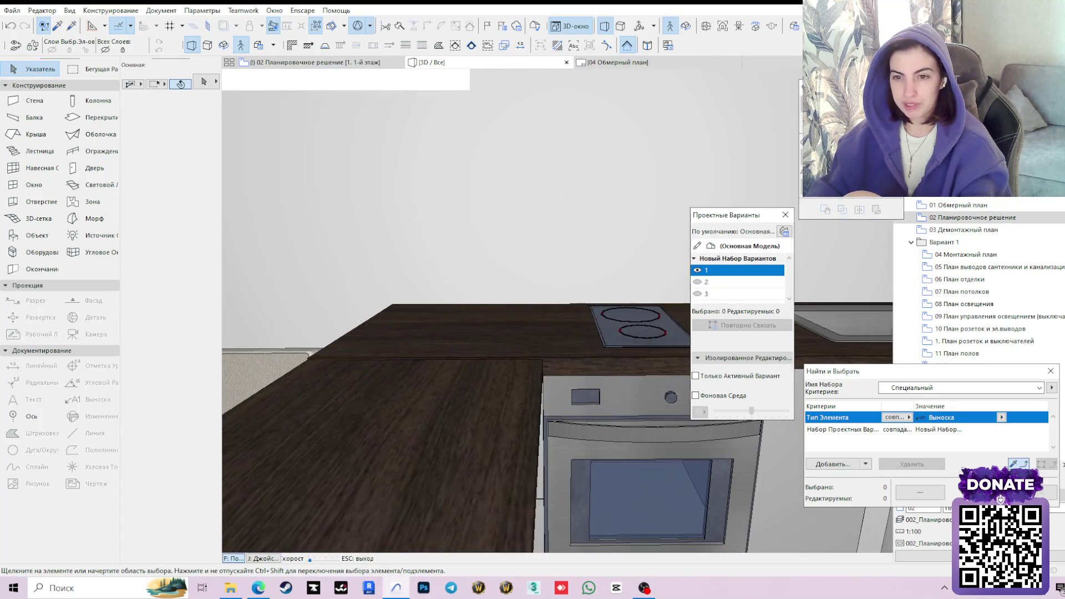
key("Right")
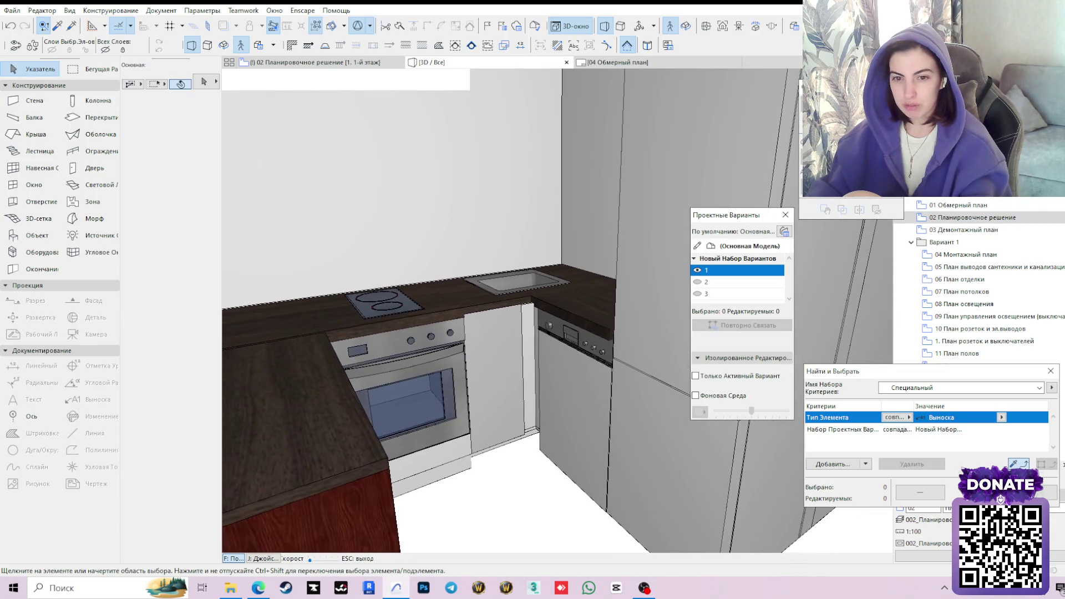
key("Left")
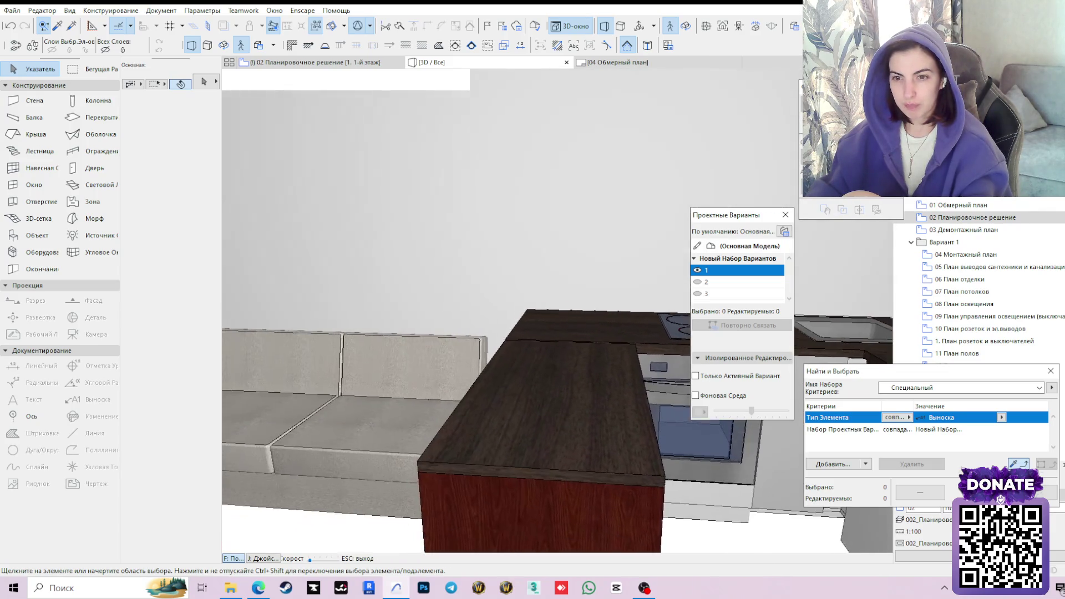
key("Left")
key("Right")
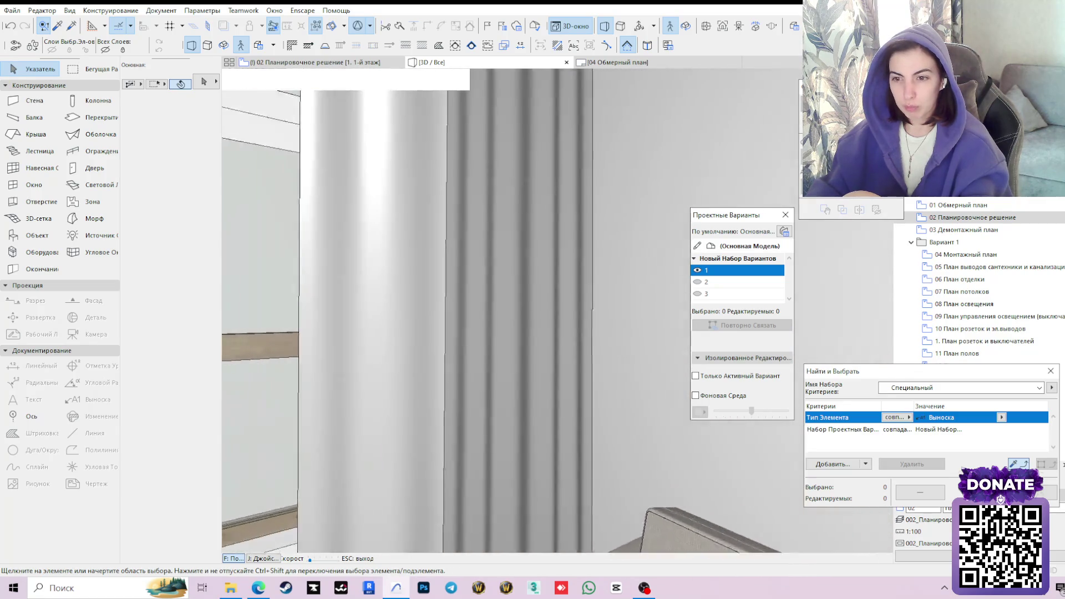
key("Left")
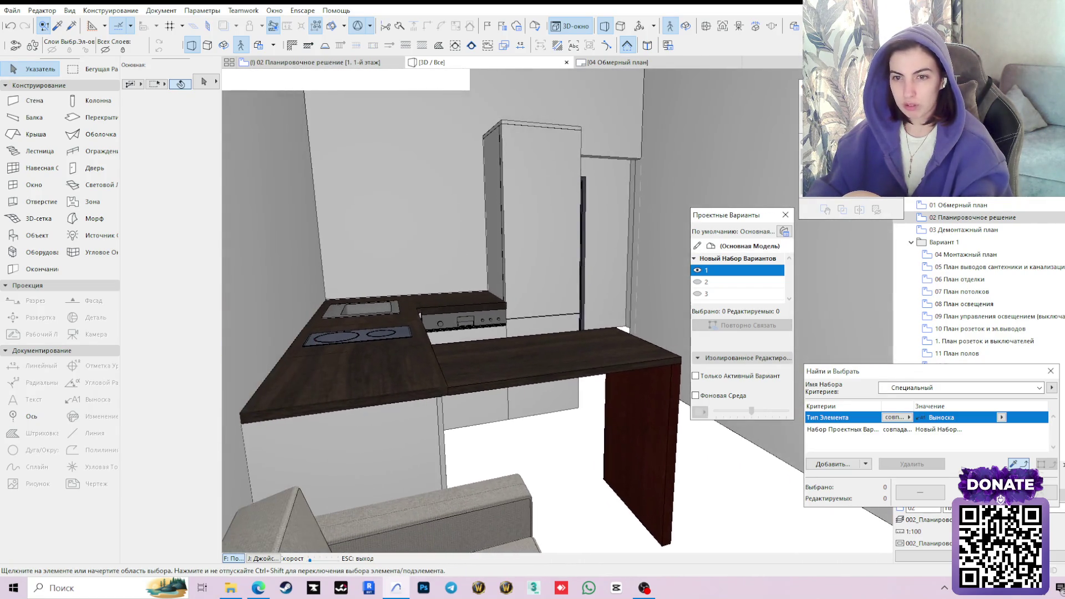
key("Right")
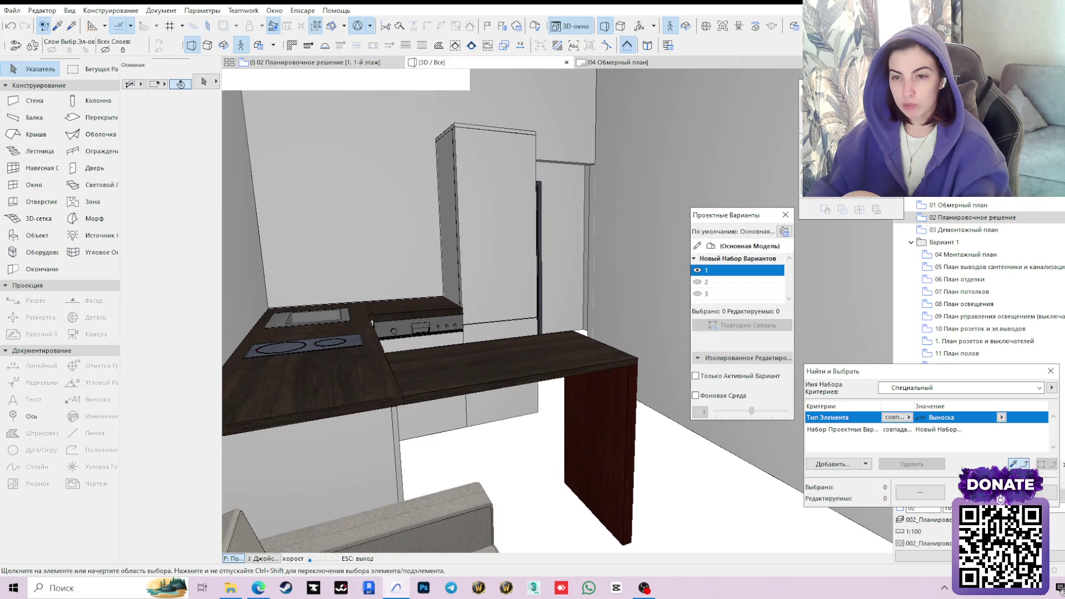
key("Left")
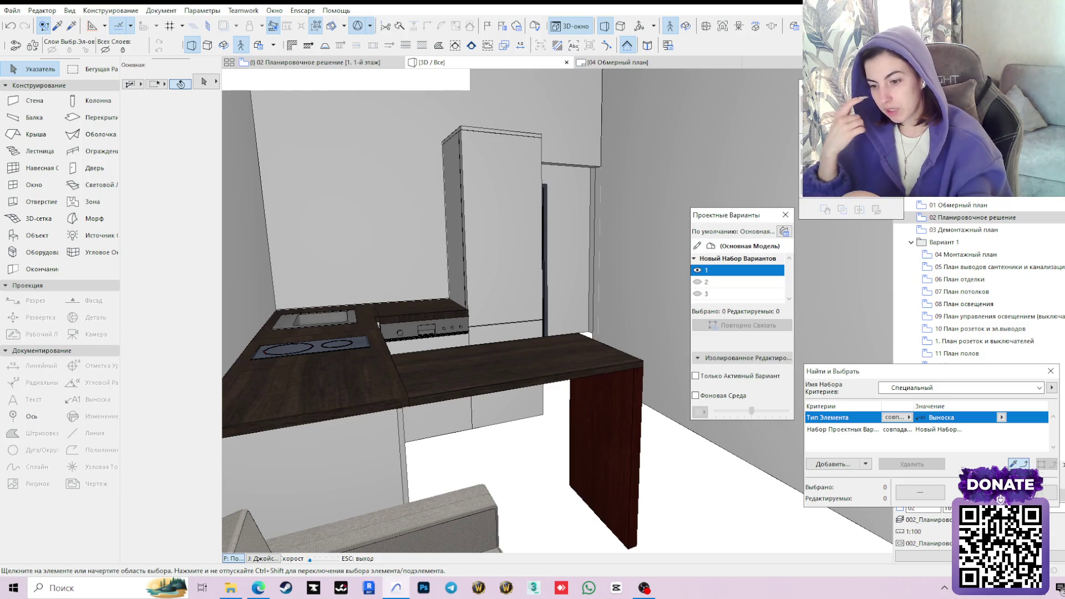
key("Left")
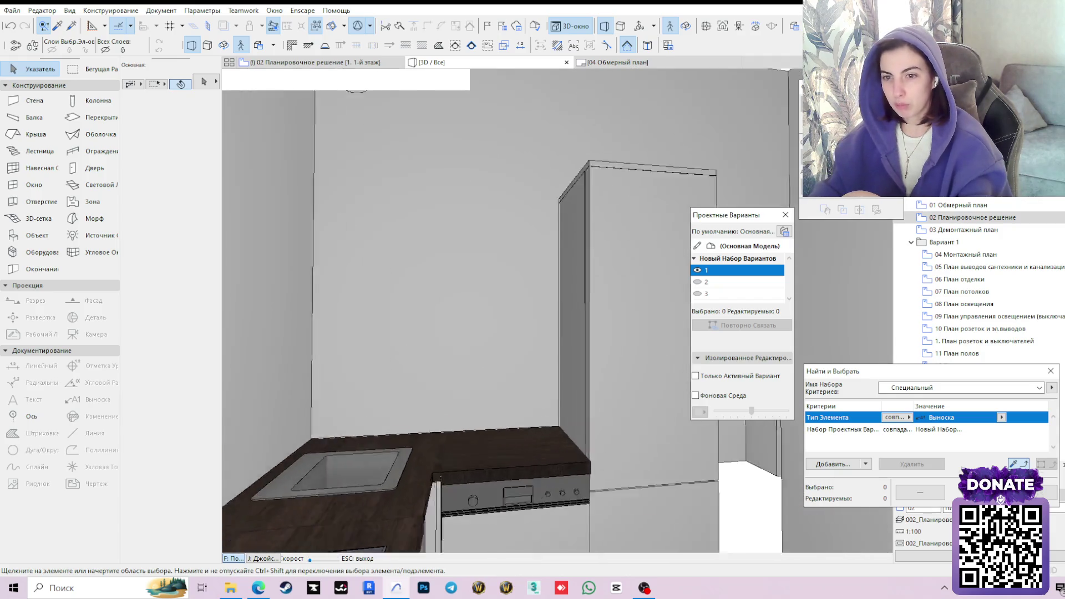
key("Down")
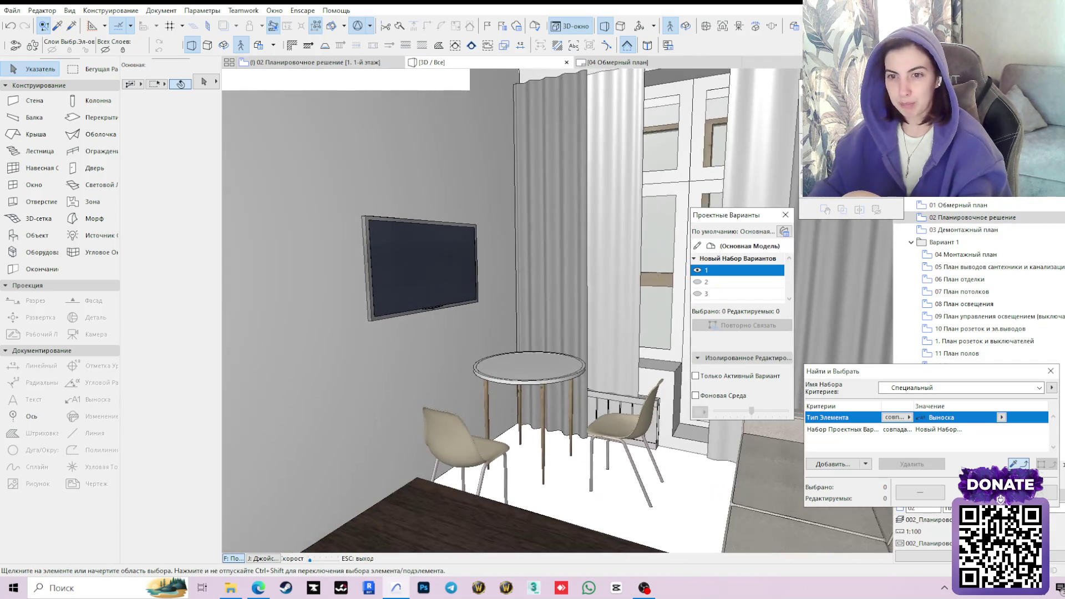
key("Left")
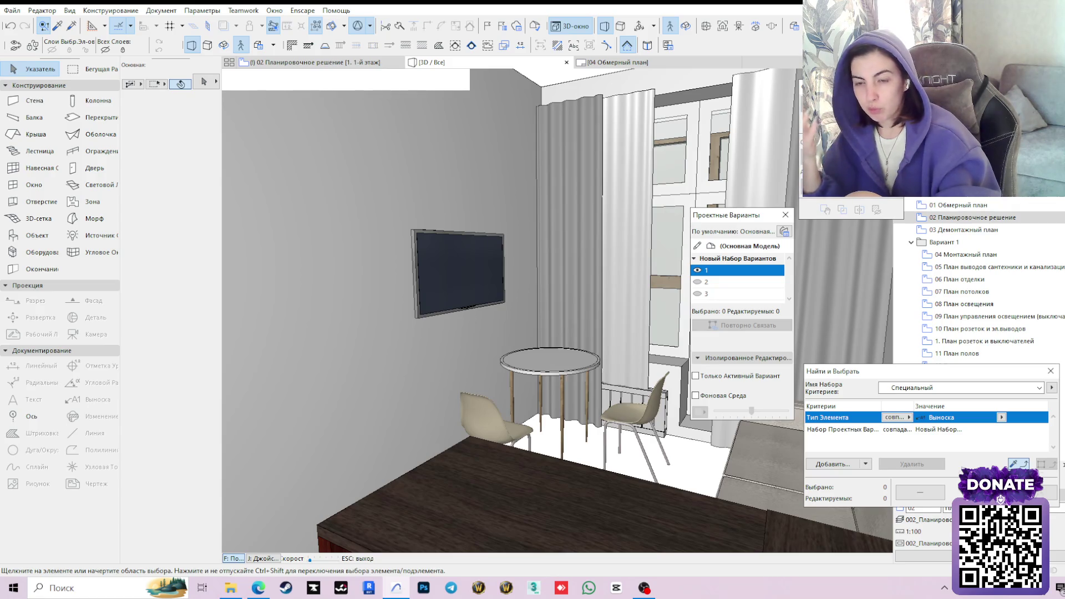
key("Down")
key("Down")
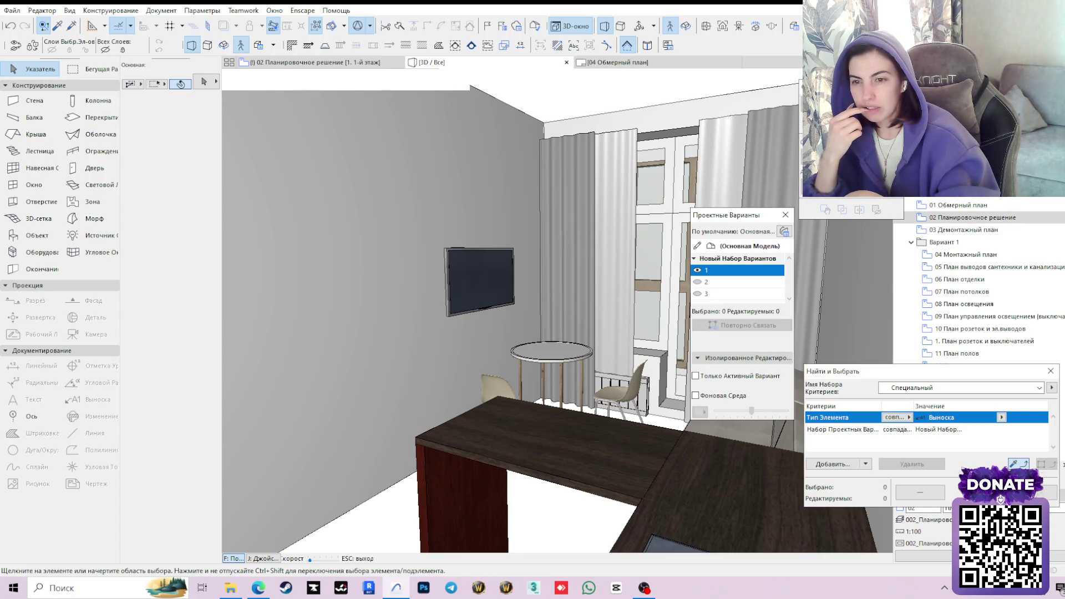
key("Down")
key("Up")
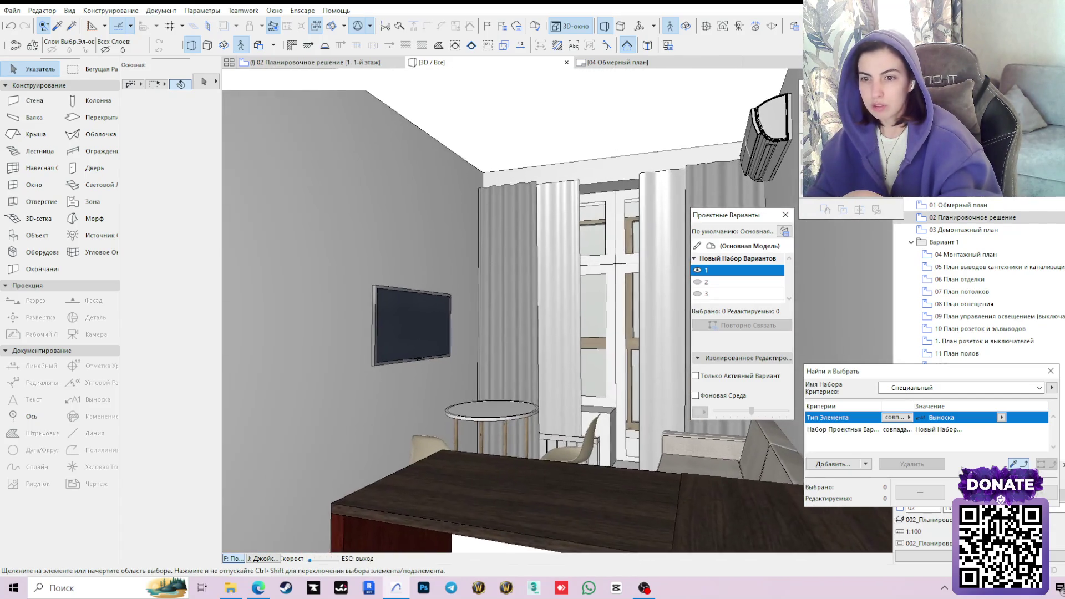
key("Up")
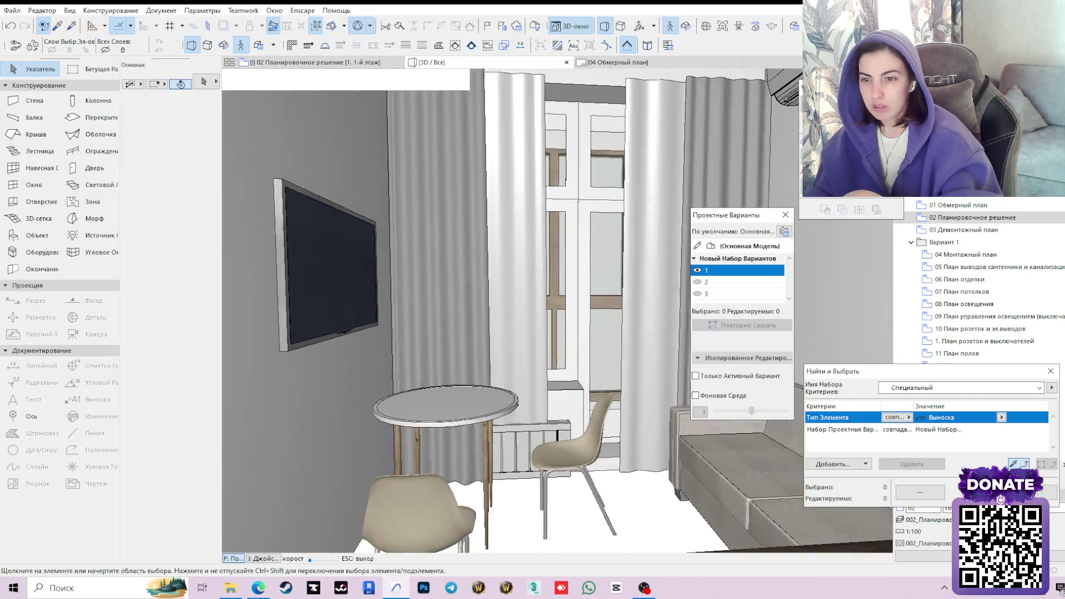
key("Up")
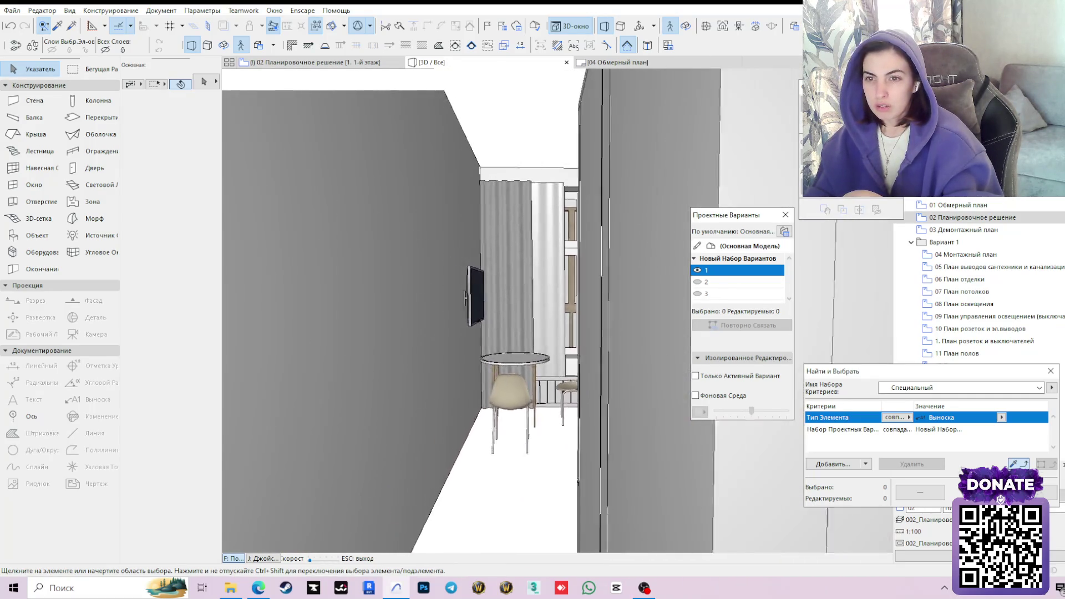
key("Down")
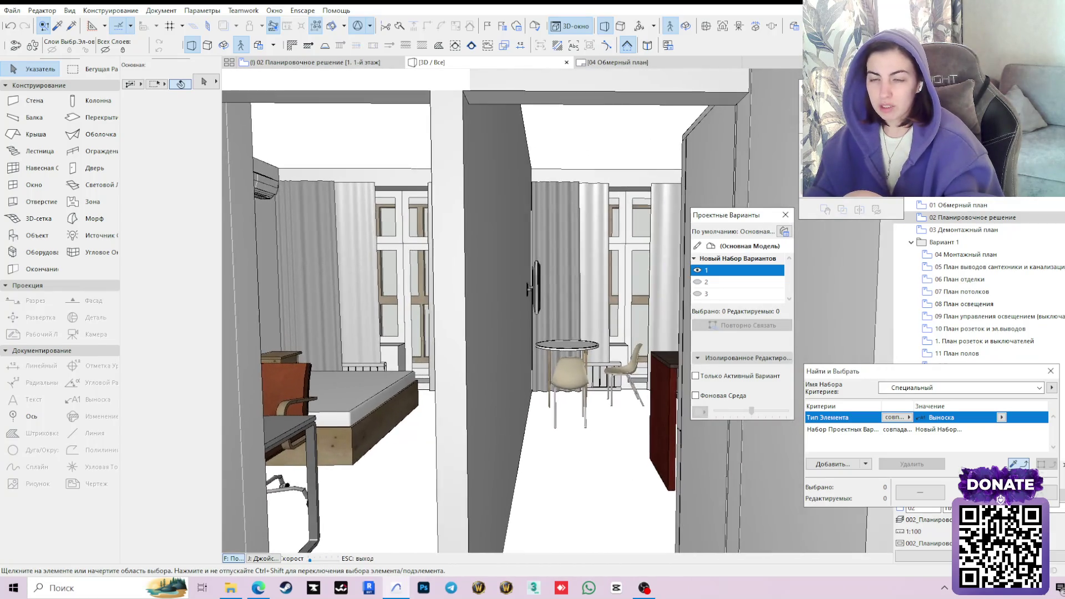
key("Left")
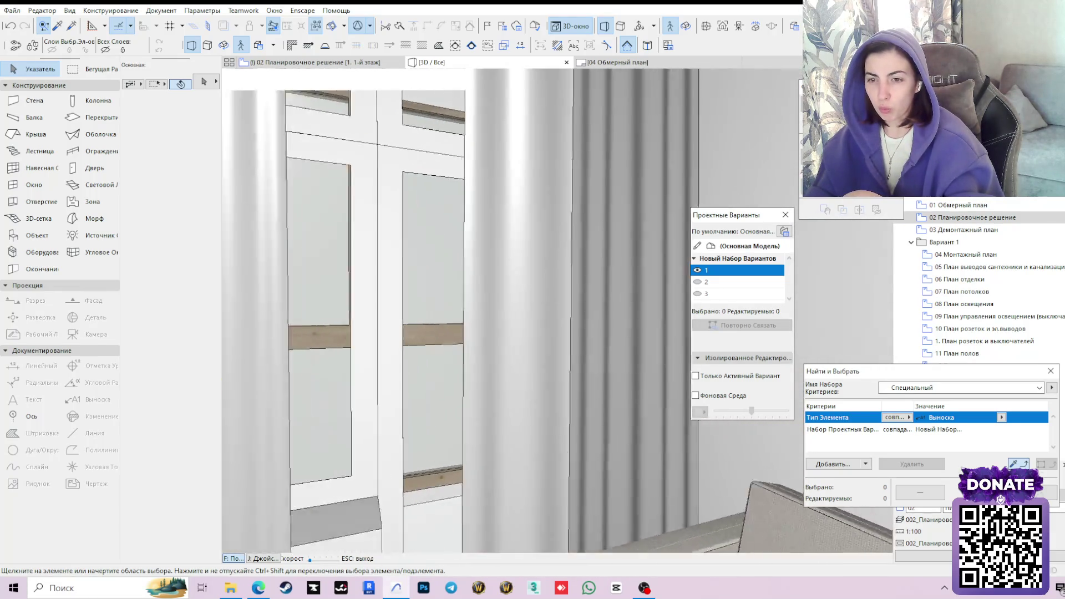
key("Left")
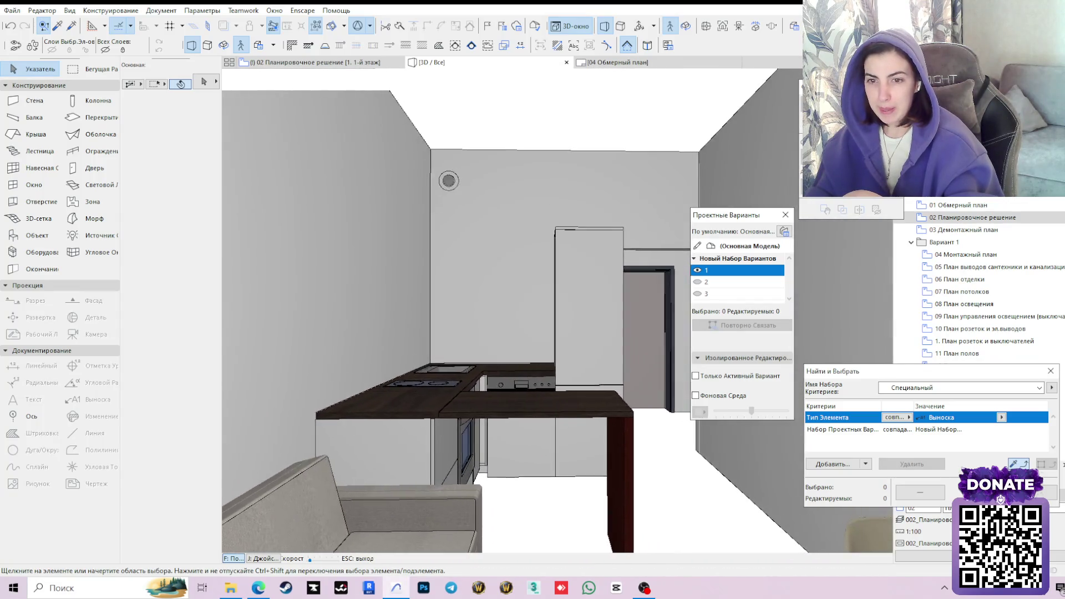
key("Left")
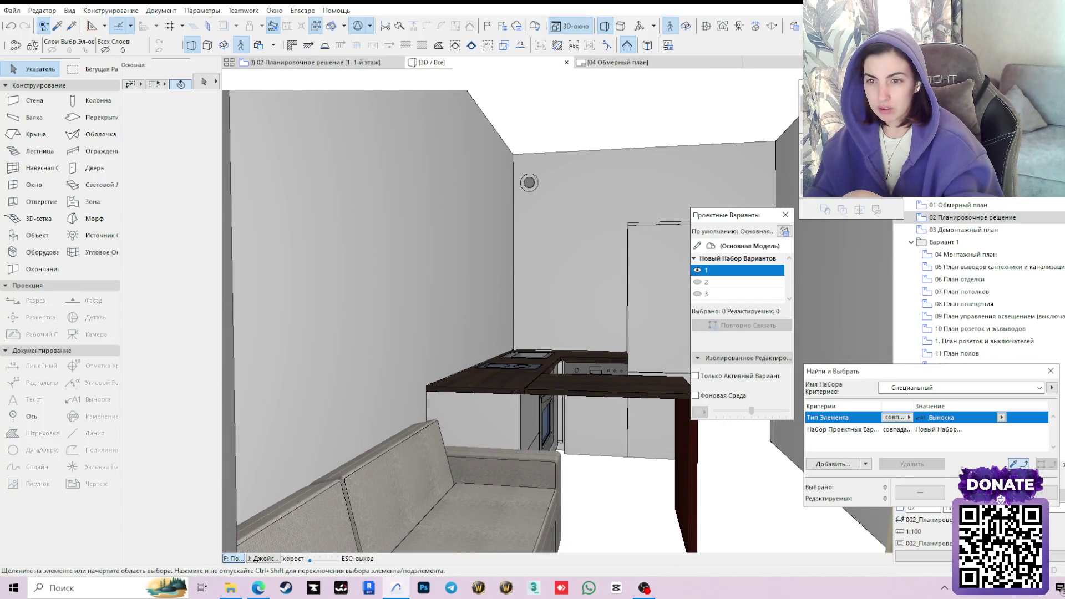
key("Down")
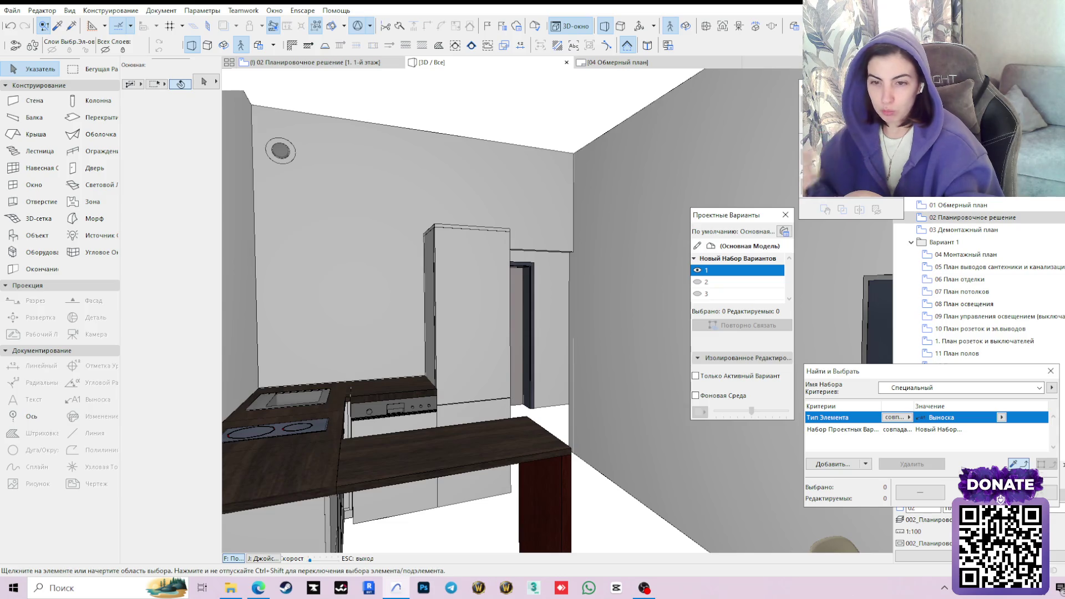
key("Up")
Look around the bedroom at the desk, chair, bookshelf, TV and bed.
key("Left")
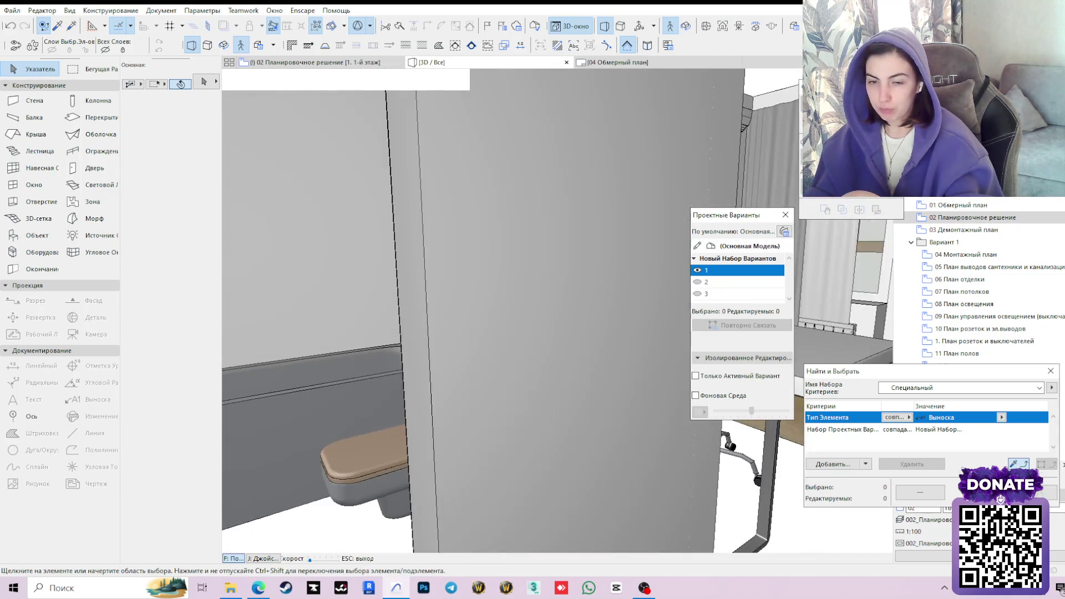
key("Left")
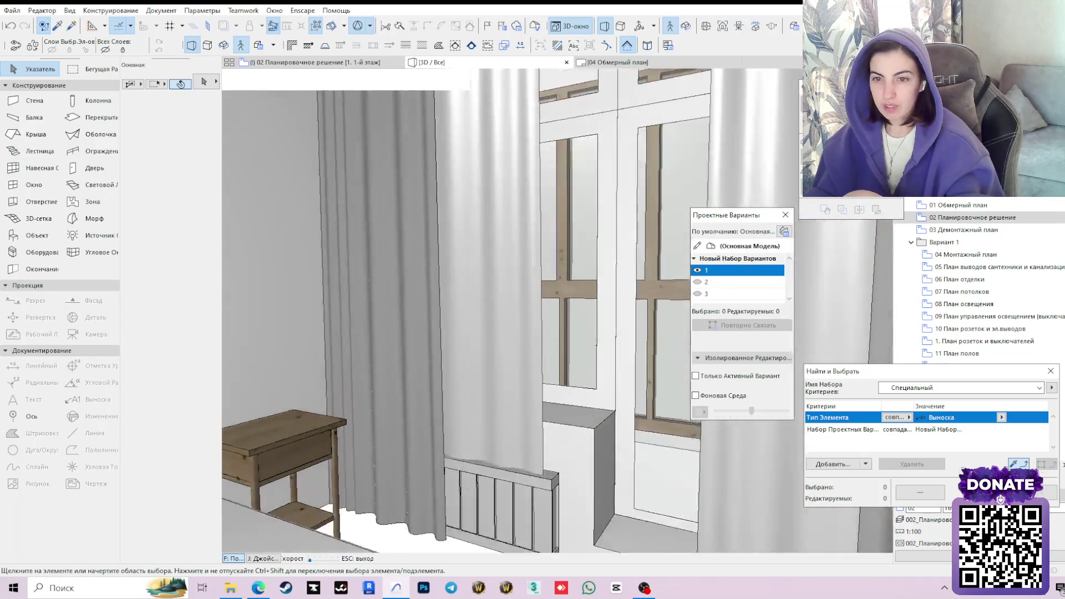
key("Right")
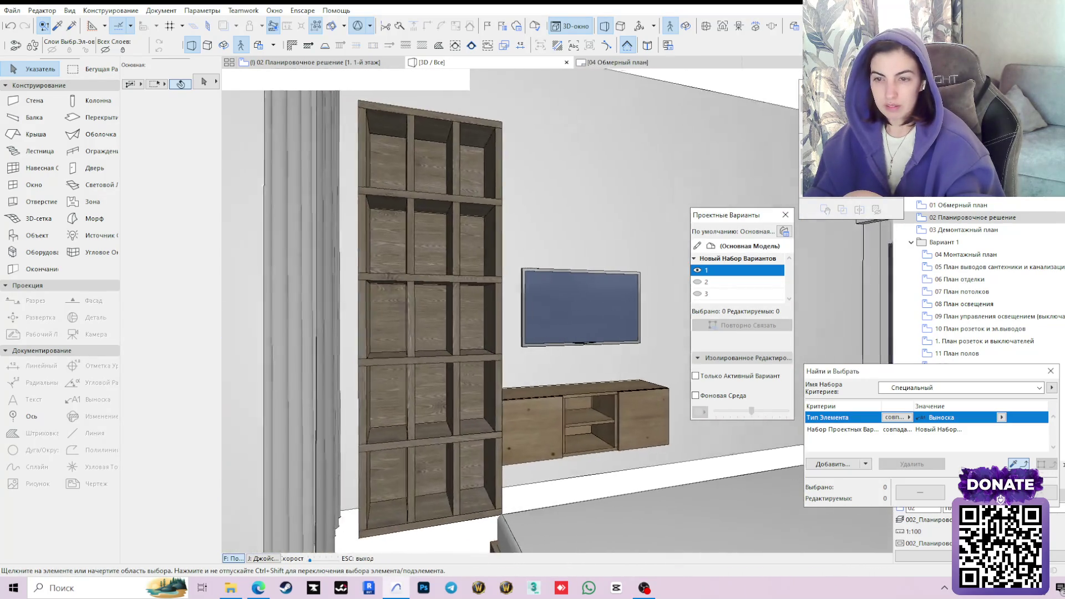
key("Left")
key("Right")
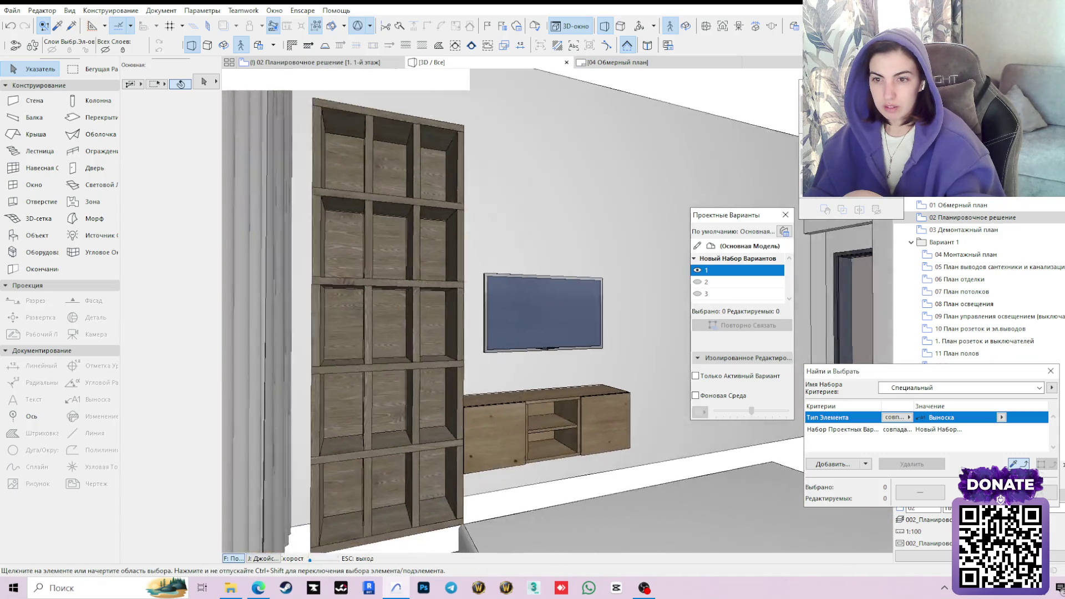
key("Left")
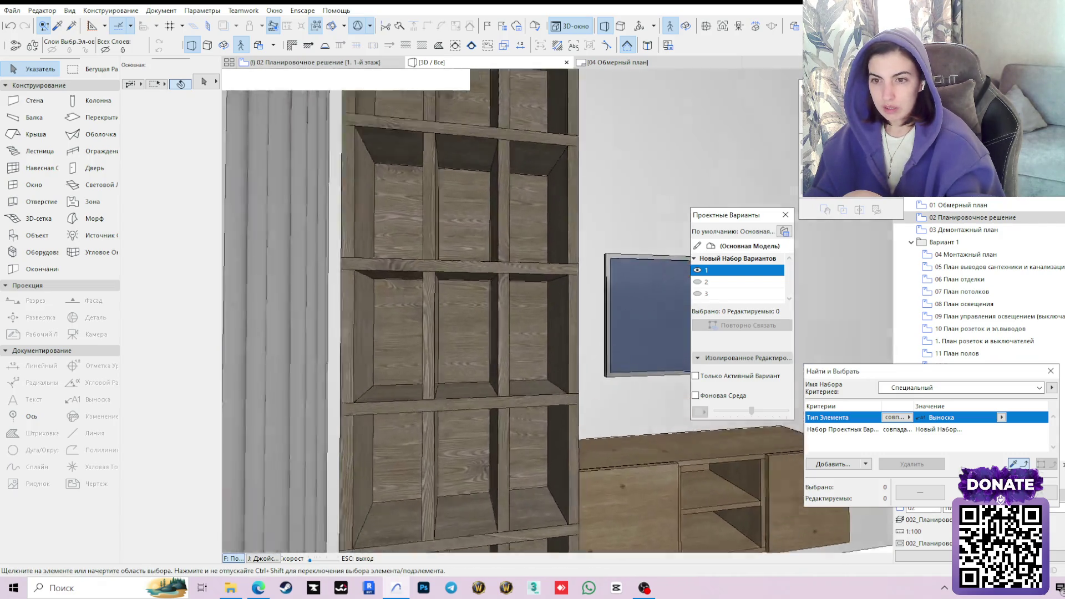
key("Right")
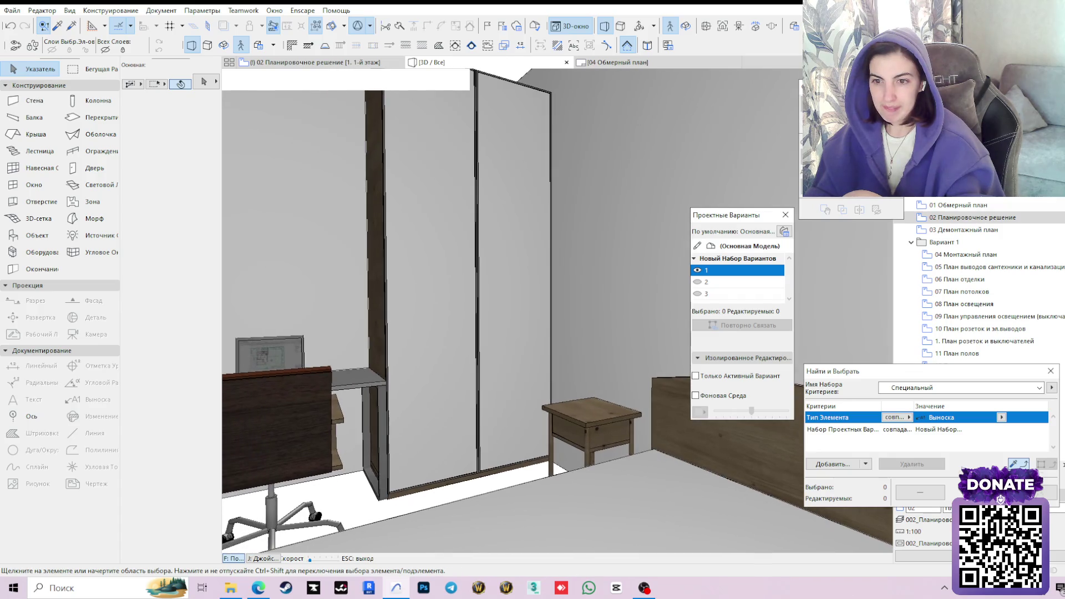
key("Left")
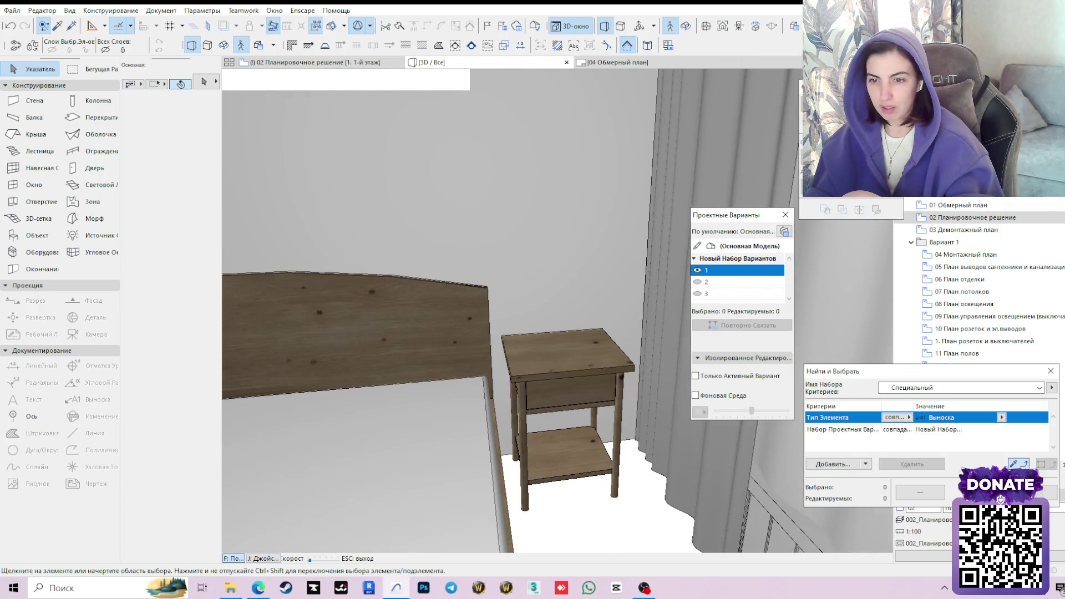
Turn toward the wardrobe and make design variant 2 the active option.
key("Left")
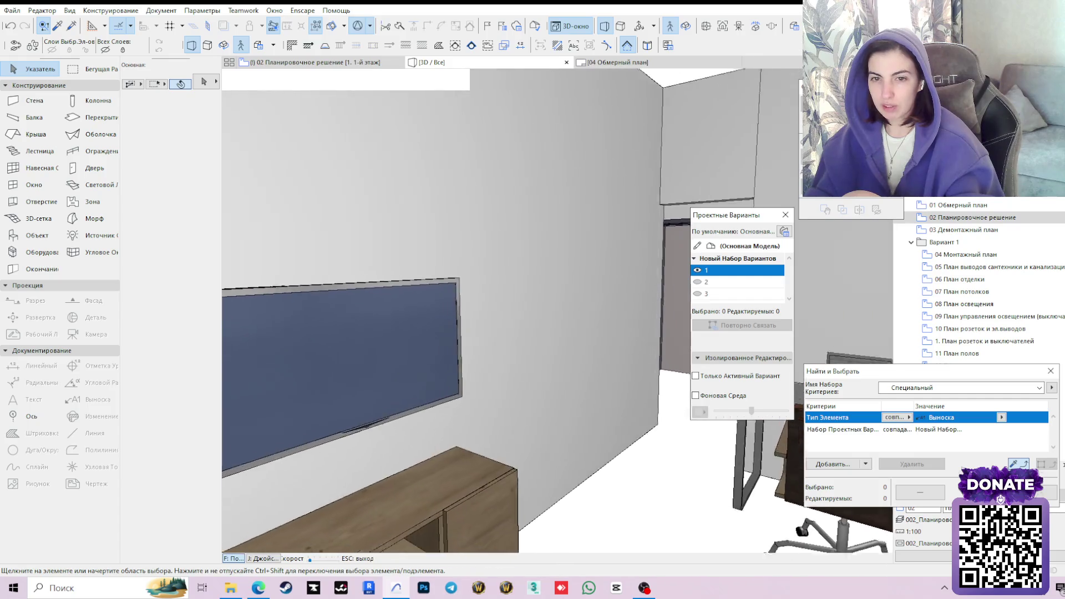
key("Right")
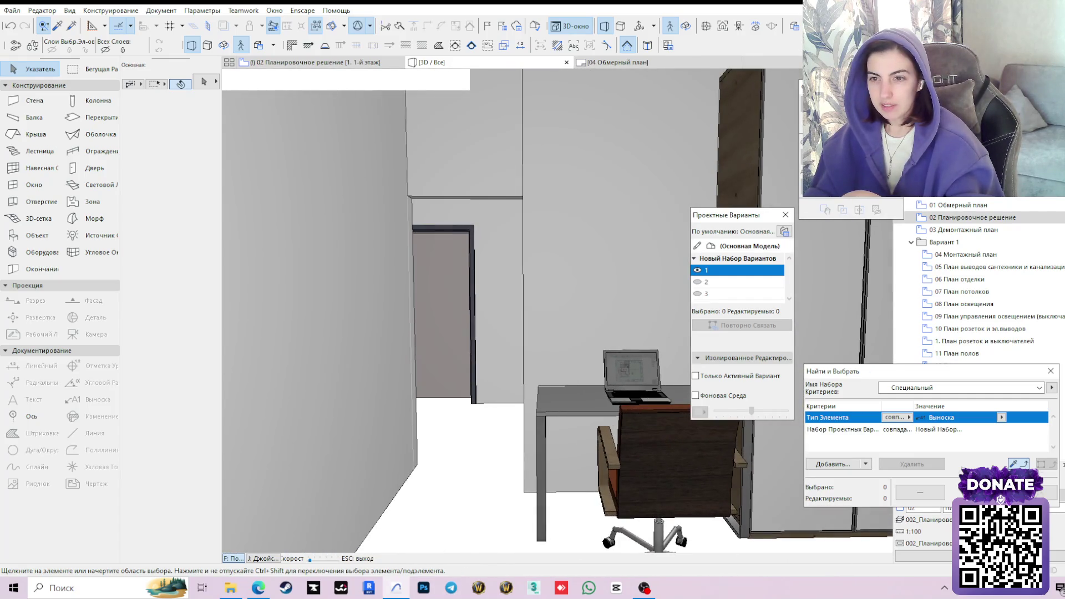
key("Right")
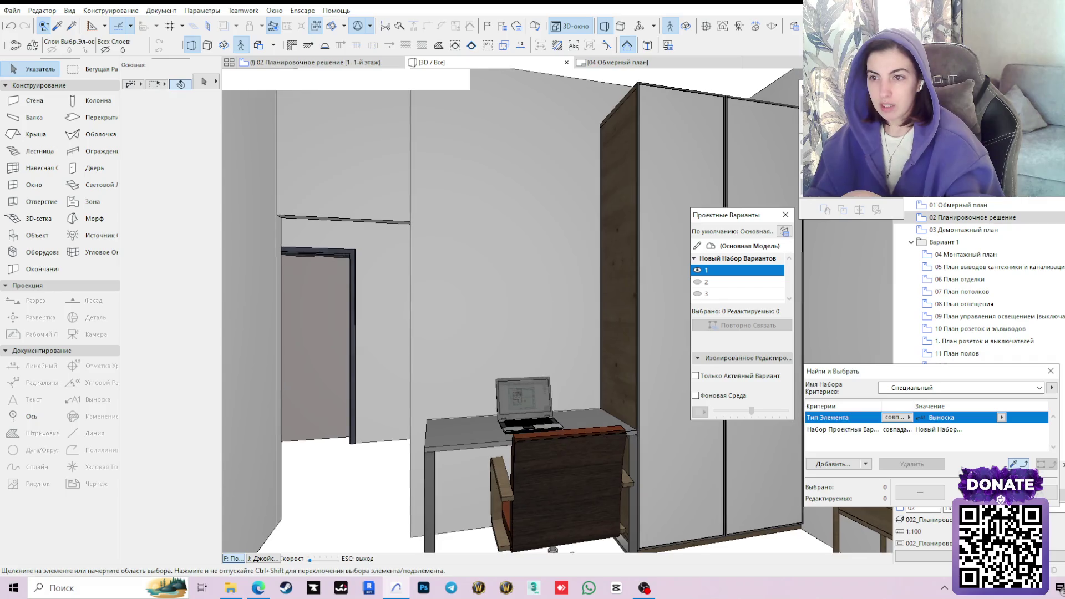
left_click(707, 282)
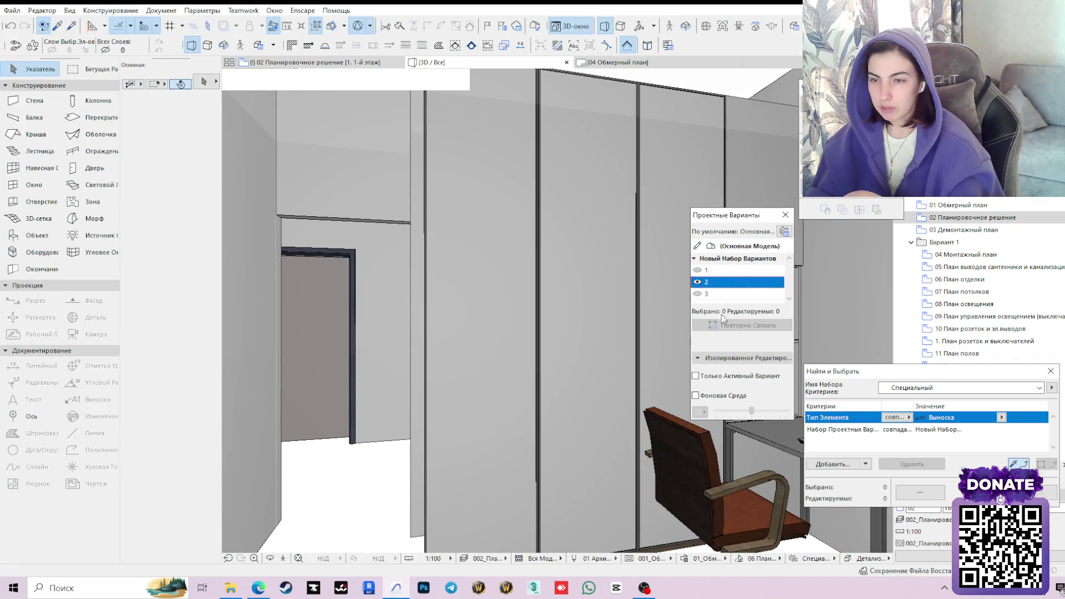
Start a first-person 3D walkthrough and walk into the bedroom toward the desk.
left_click(282, 561)
left_click(620, 384)
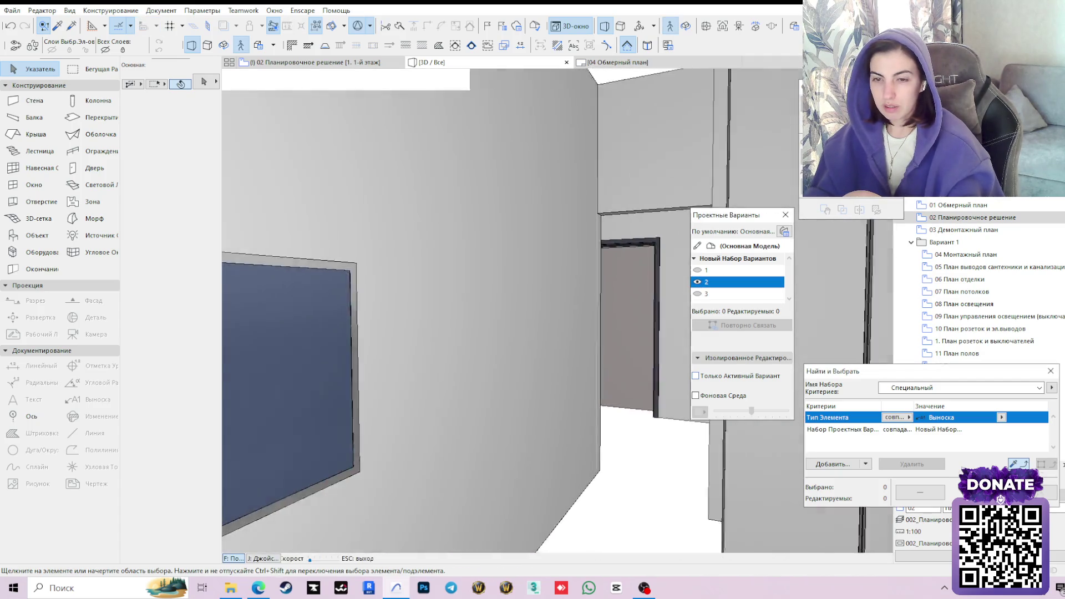
key("Up")
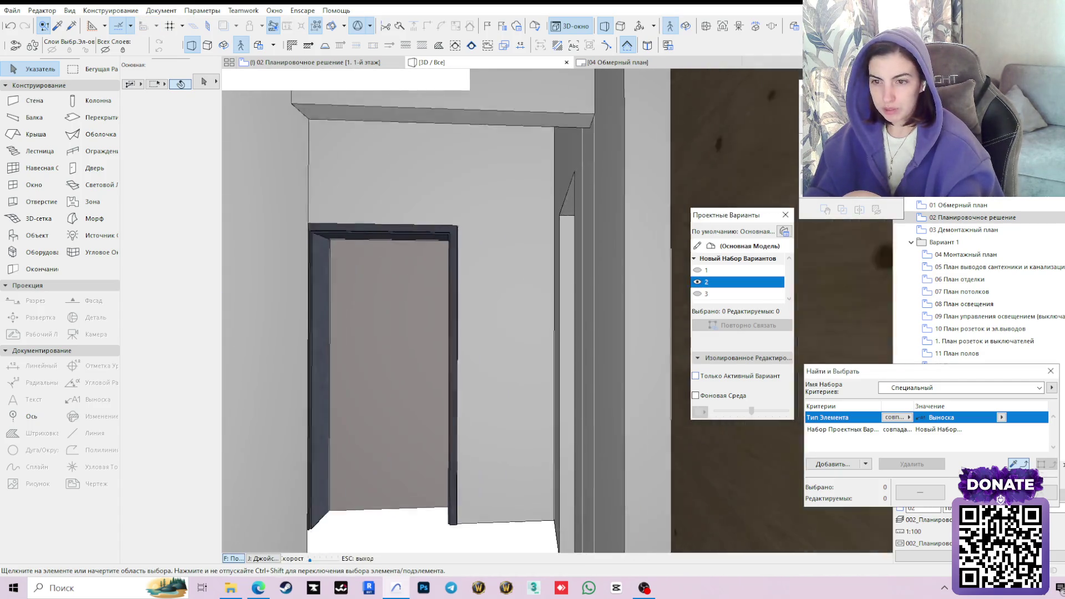
key("Up")
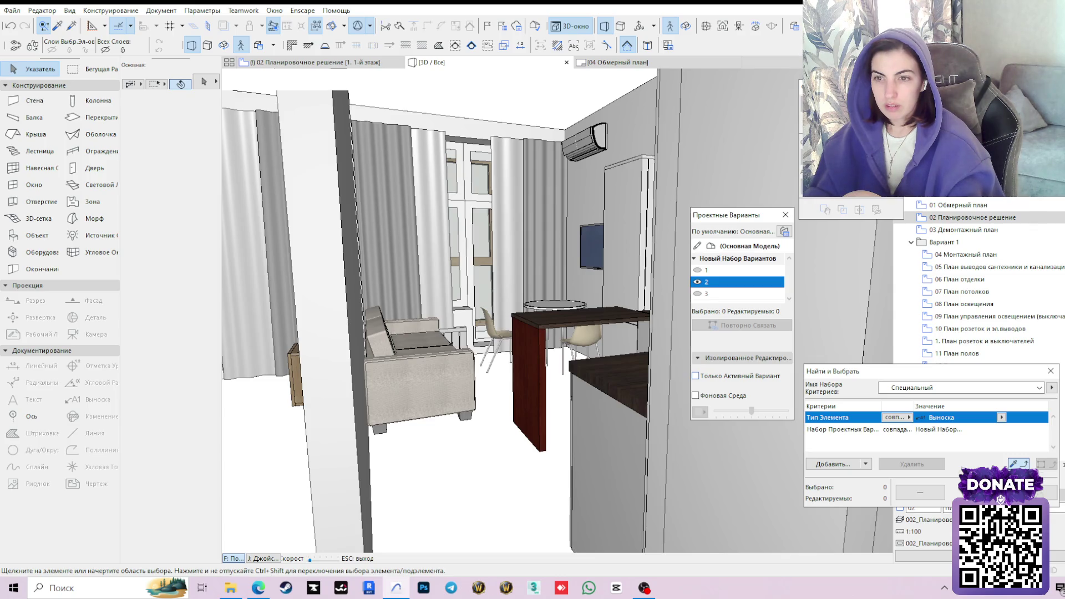
key("Left")
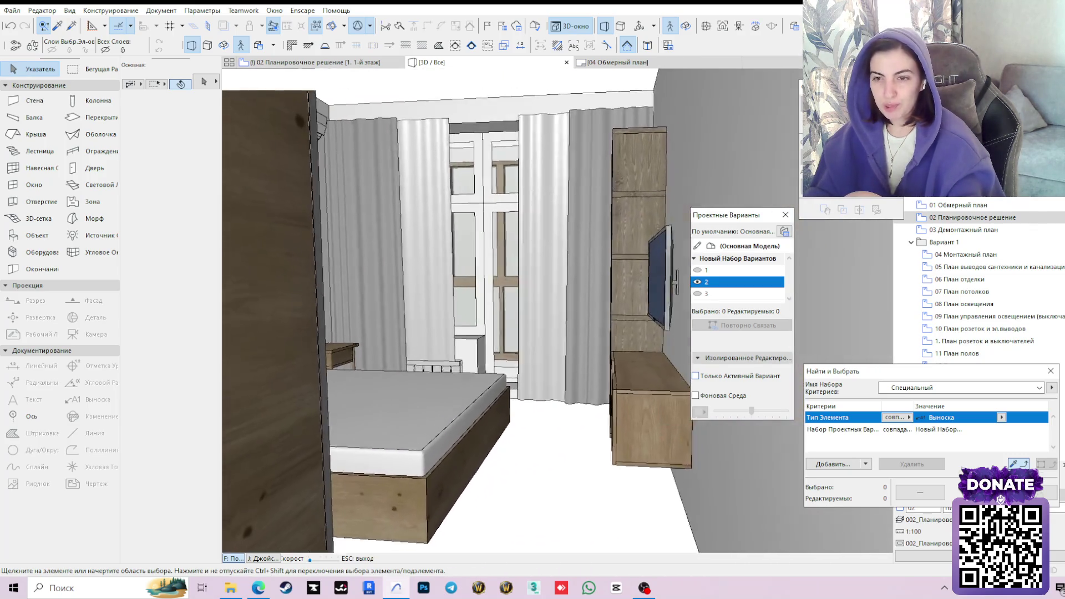
key("Right")
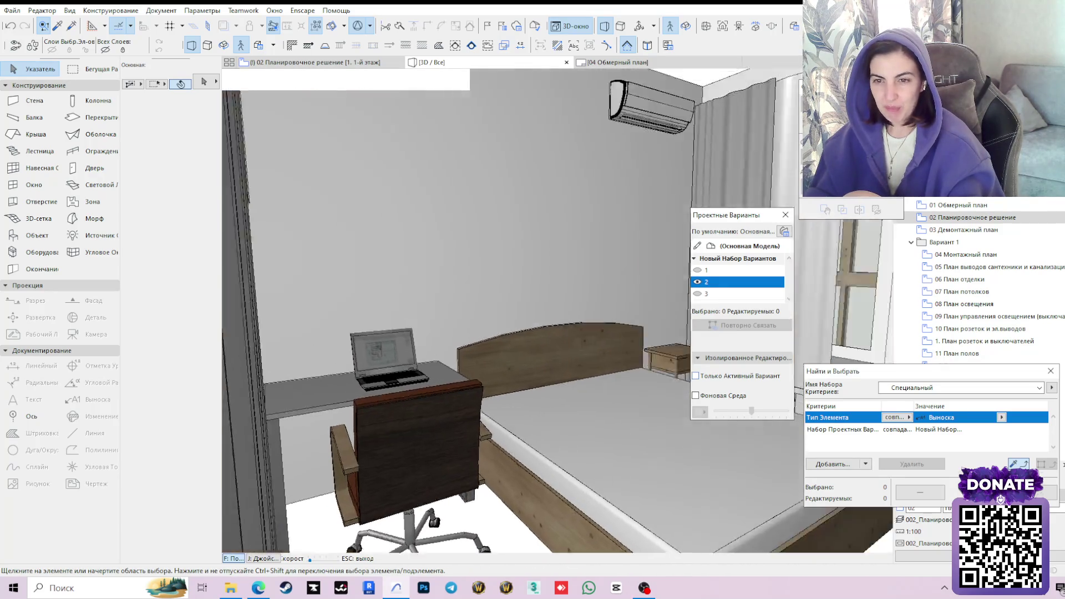
Examine the variant 2 wardrobe, desk, chair and bed from several positions.
key("Right")
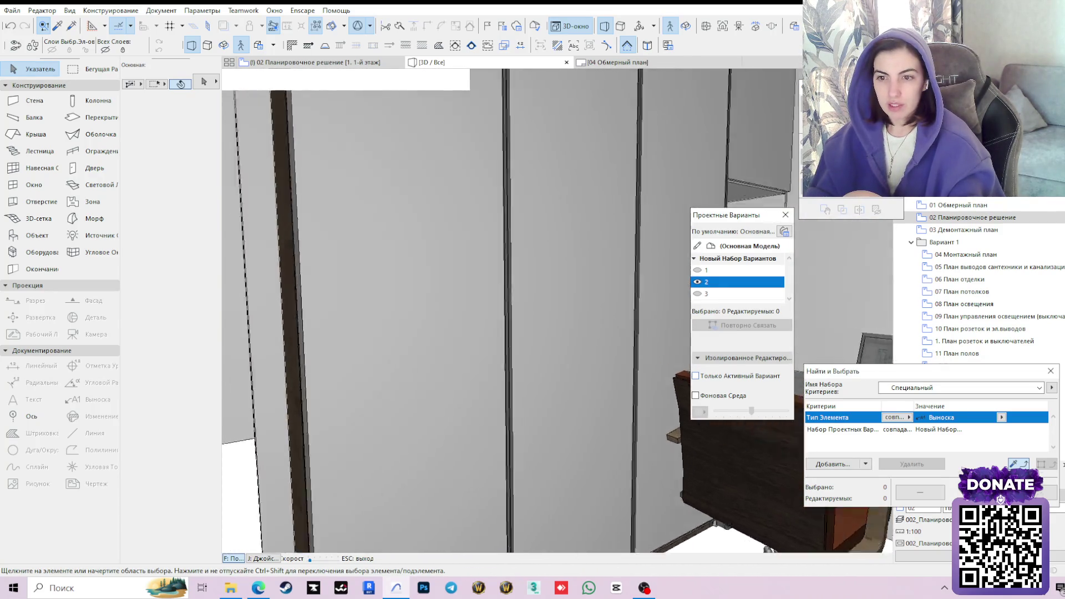
key("Down")
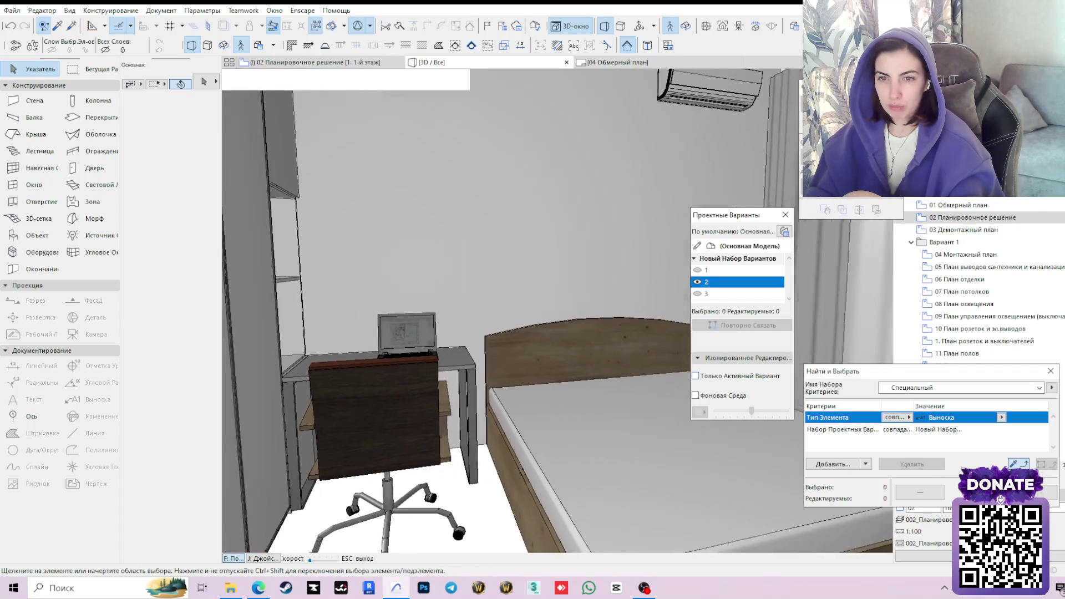
key("Up")
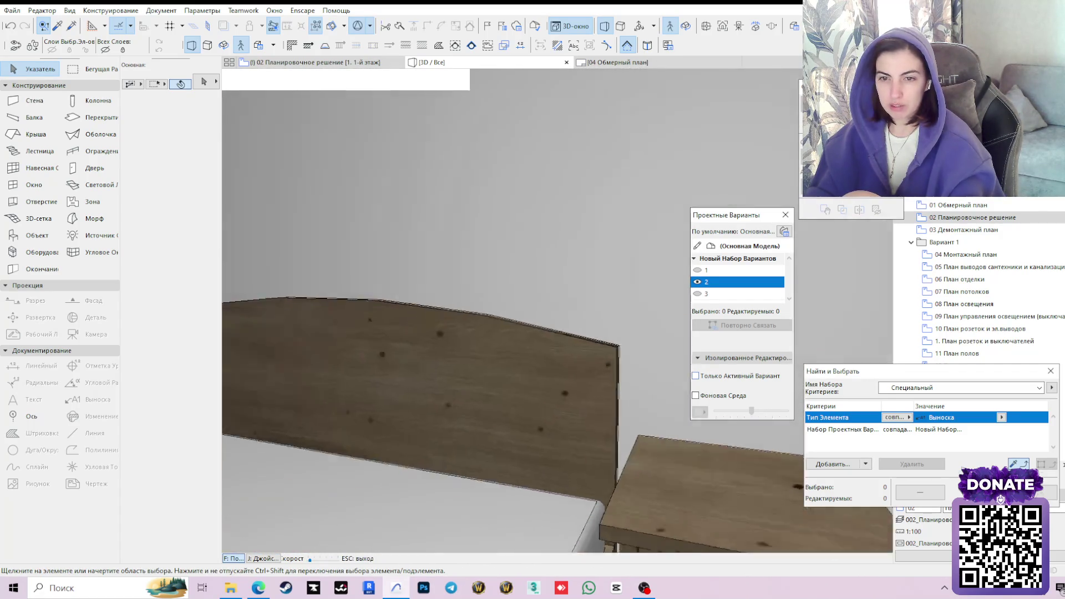
key("Down")
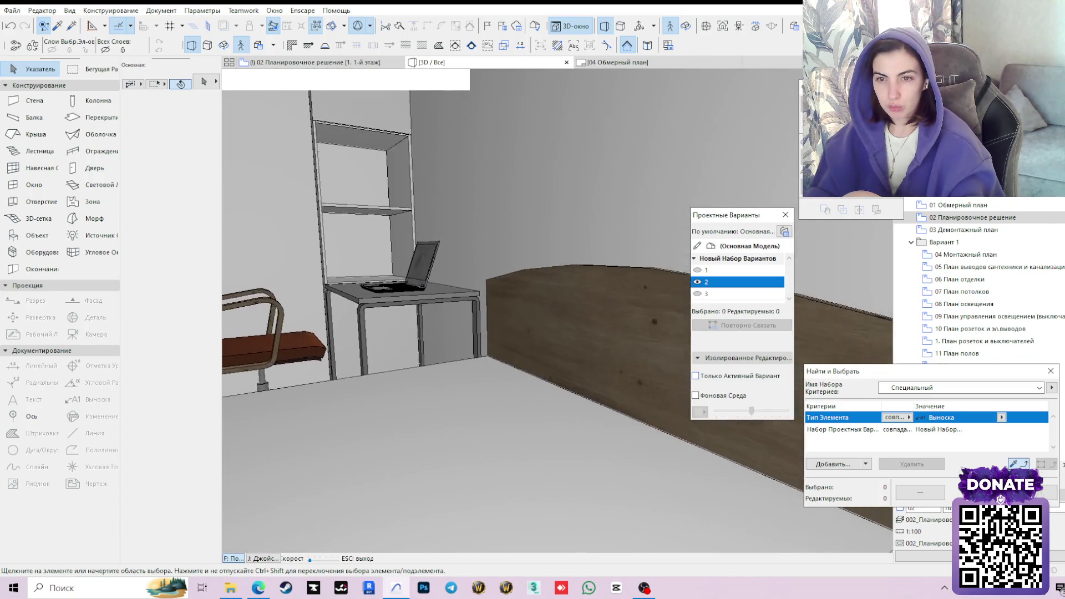
key("Left")
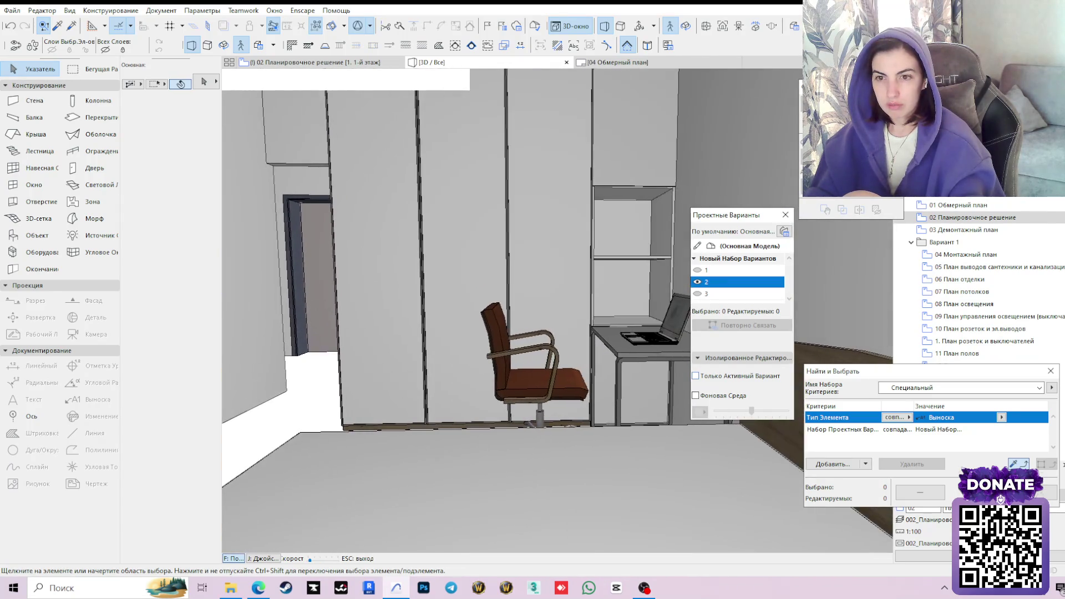
key("Up")
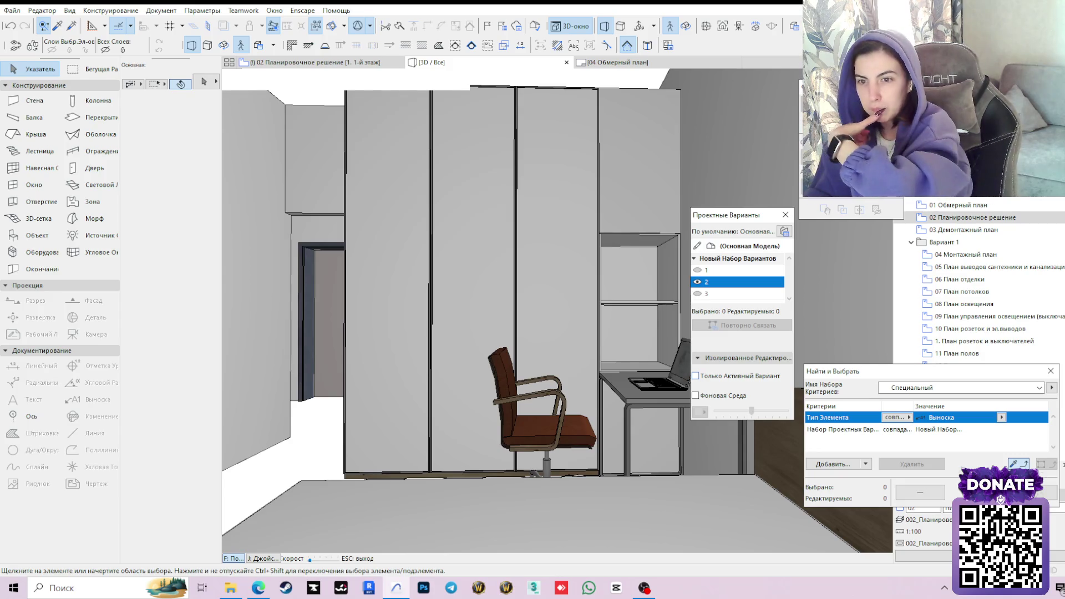
key("Page_Up")
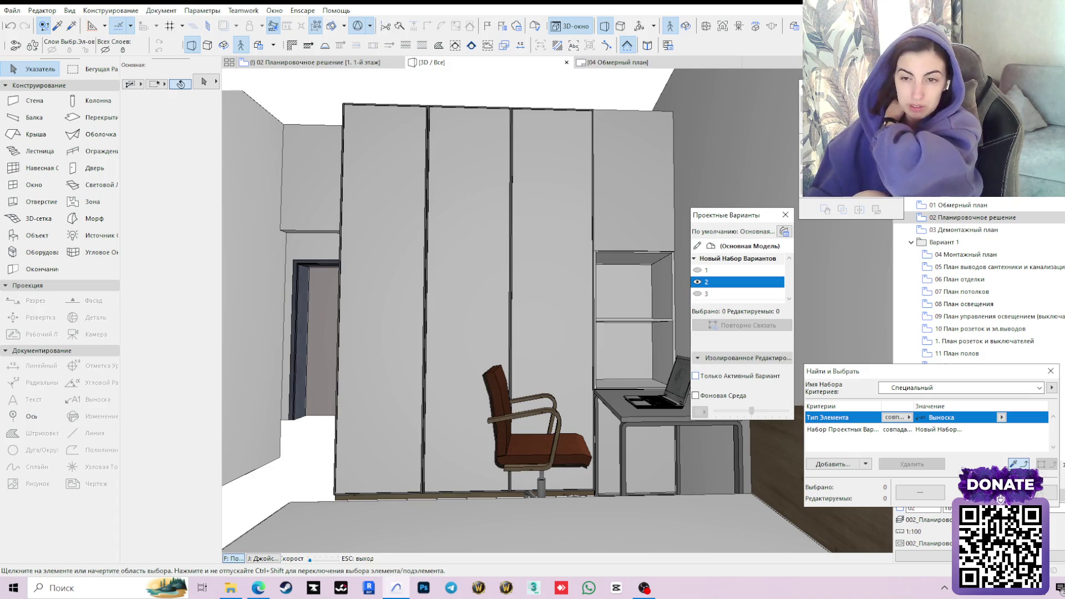
Tilt the view down and turn to face the TV wall with its low sideboard.
key("Page_Down")
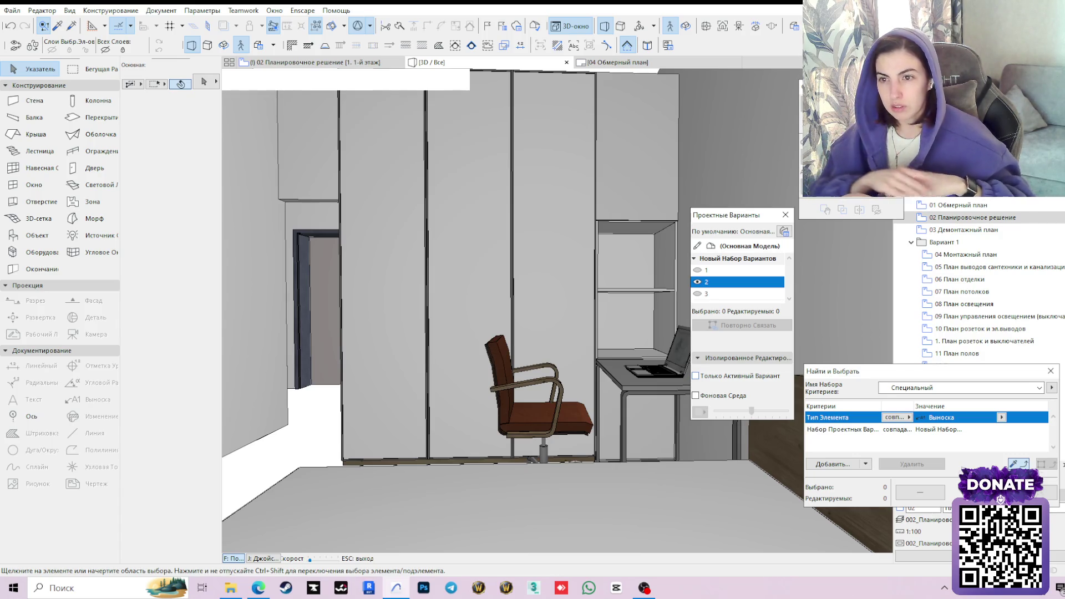
key("Left")
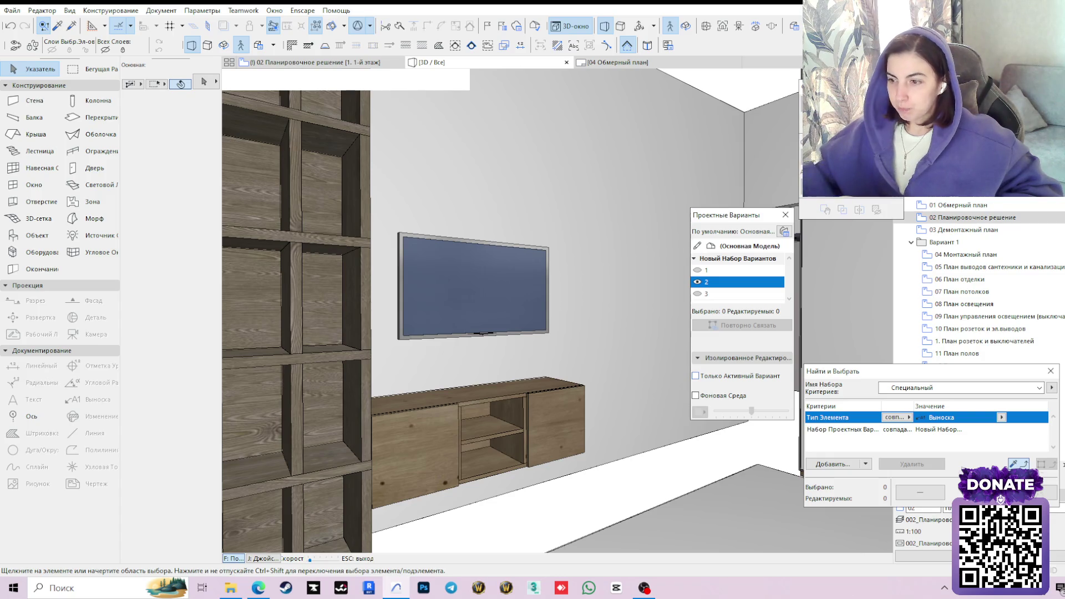
Look over the shelving, TV, wardrobe and corridor, then exit the walkthrough.
key("Left")
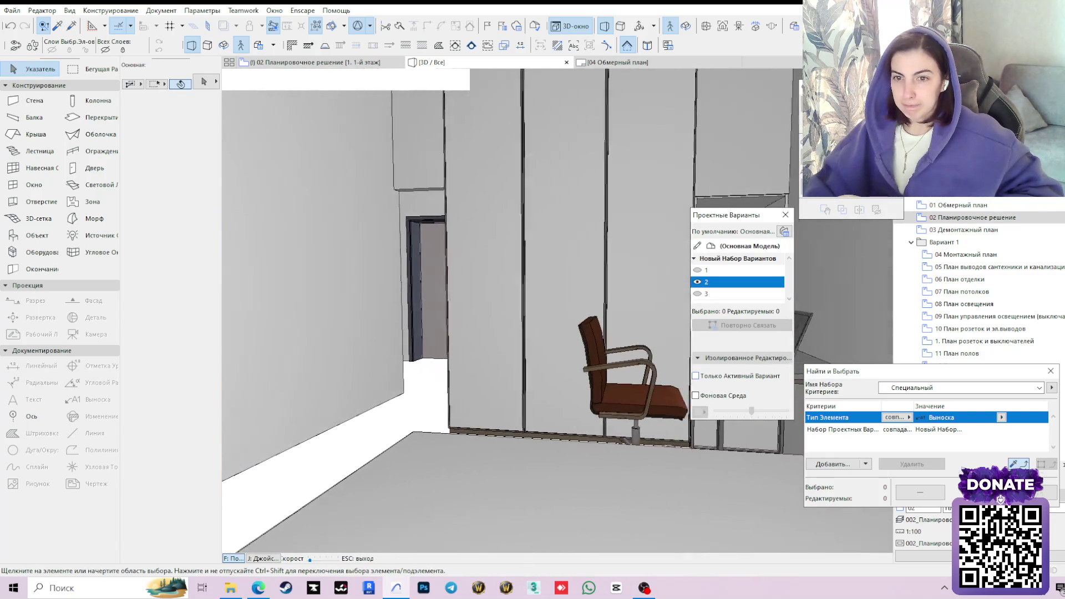
key("Left")
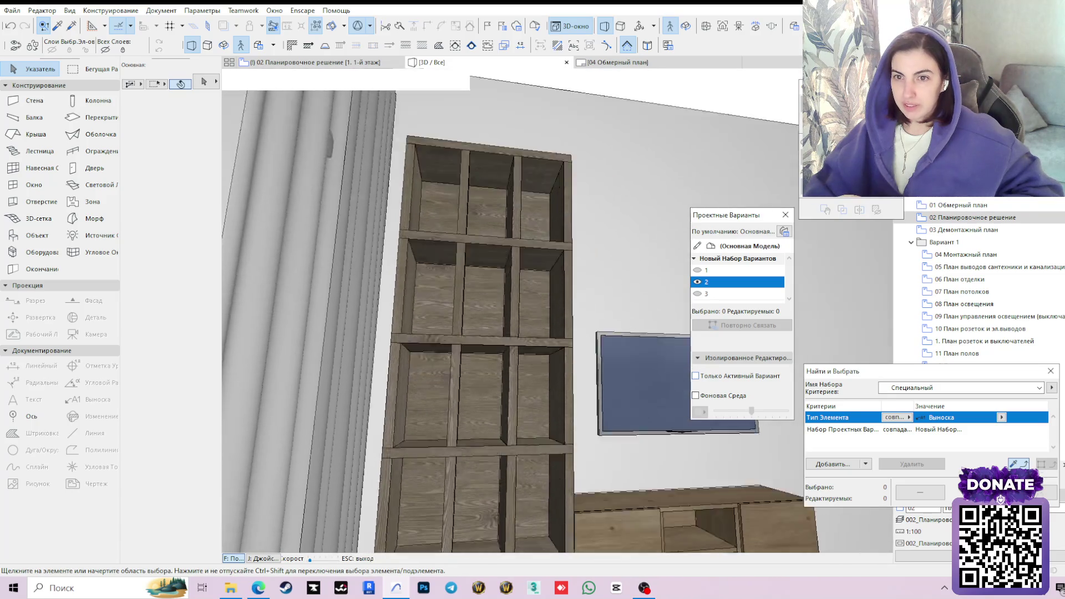
key("Up")
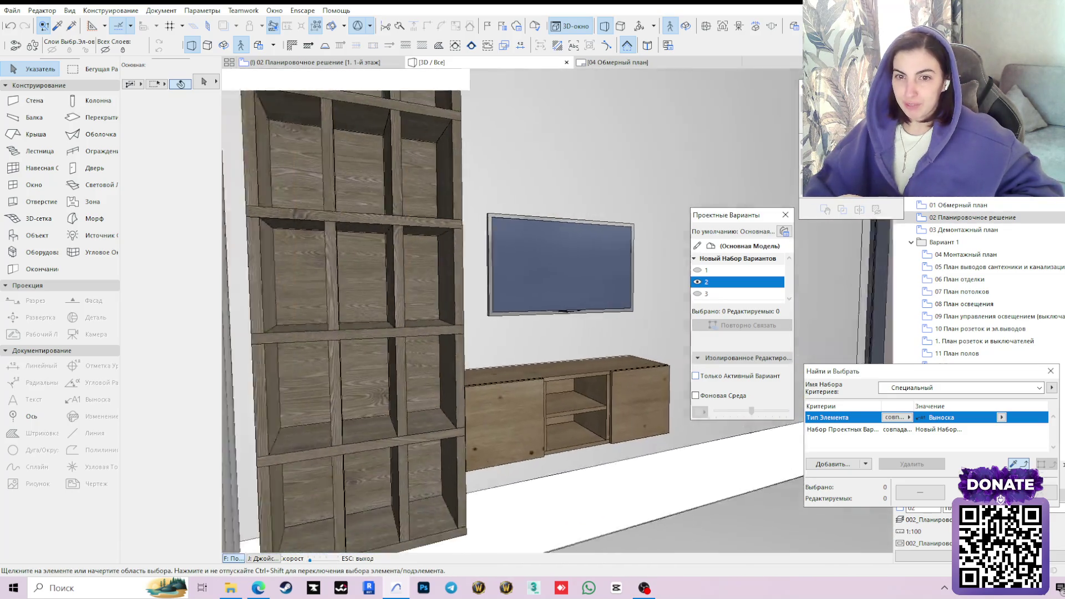
key("Left")
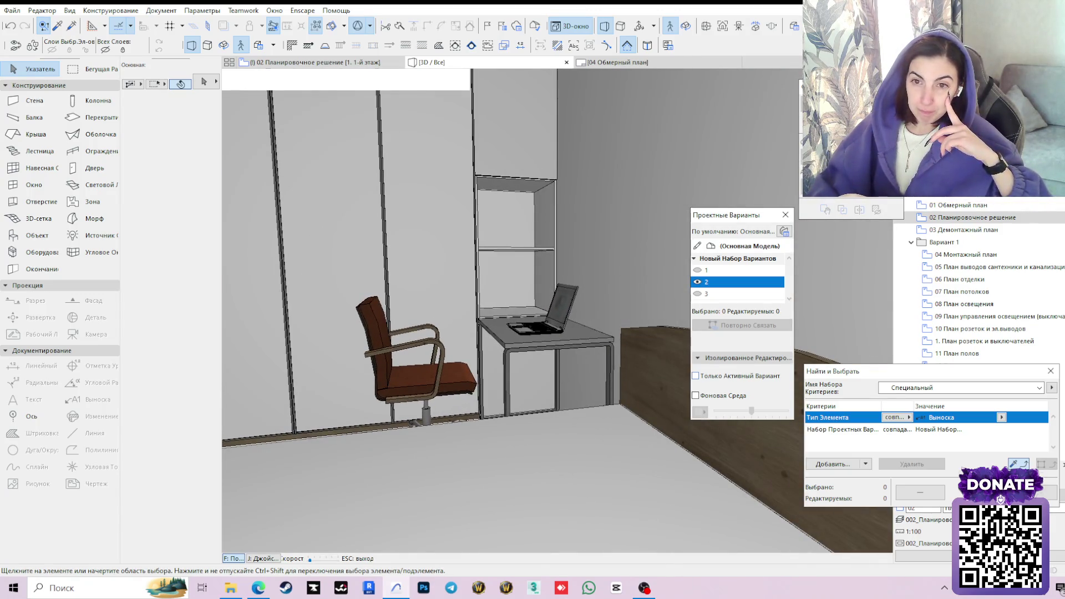
key("Left")
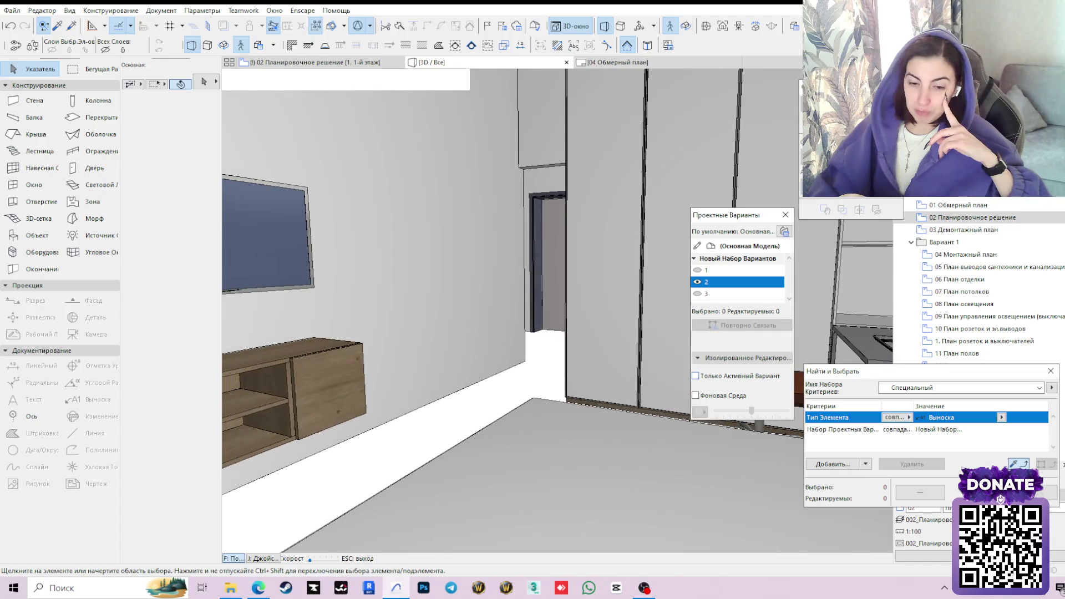
key("Up")
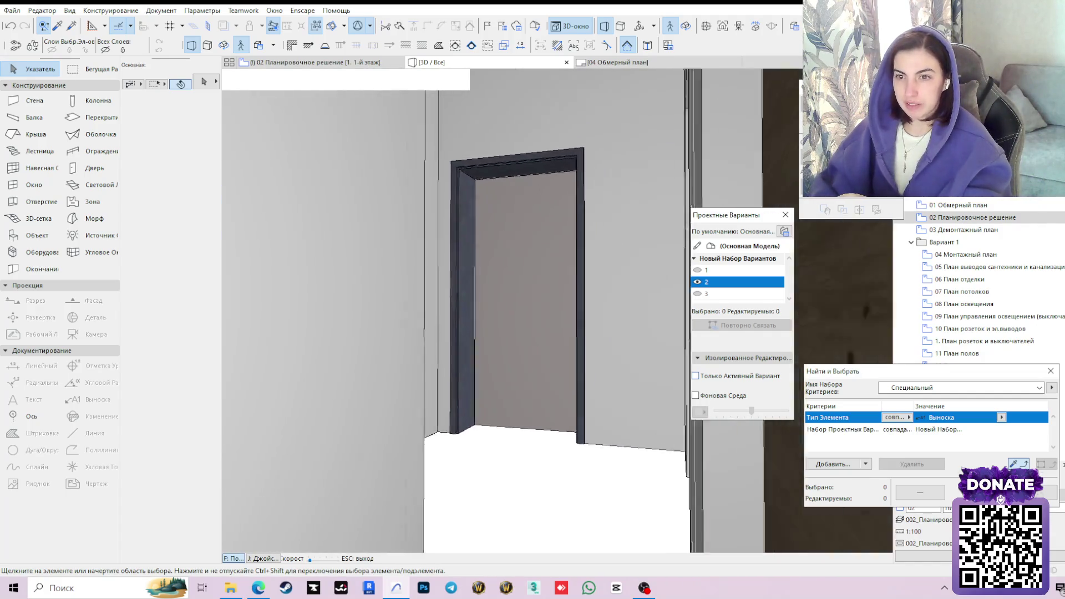
key("Down")
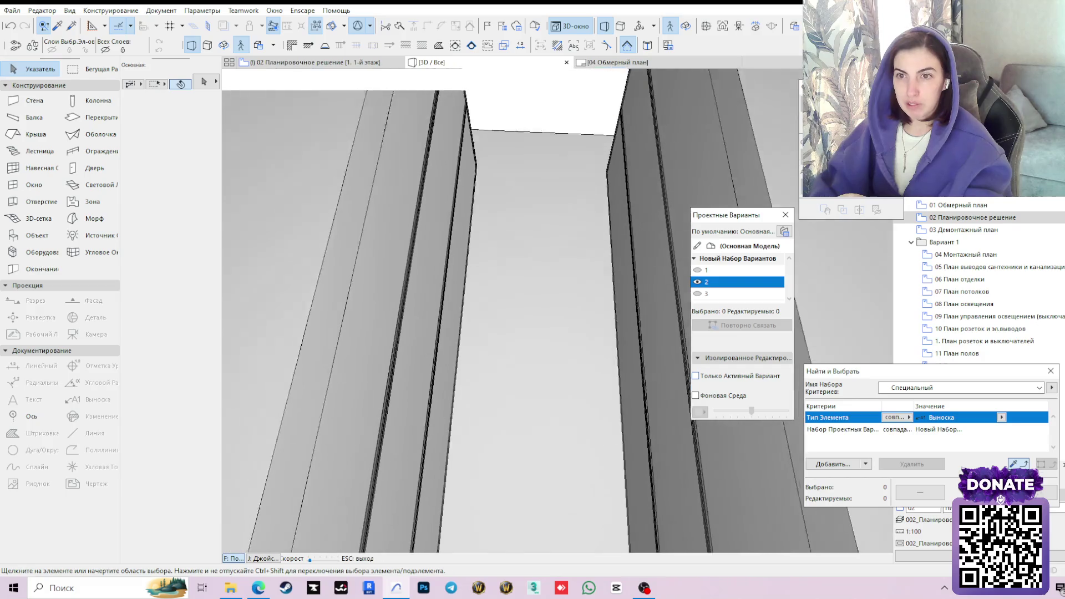
key("Escape")
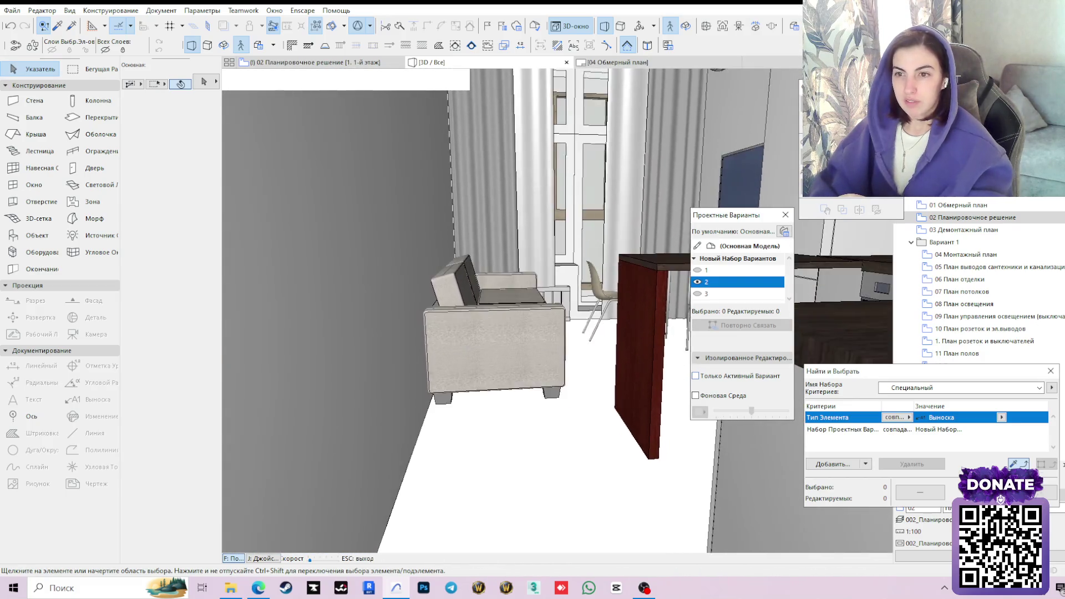
key("XF86AudioLowerVolume")
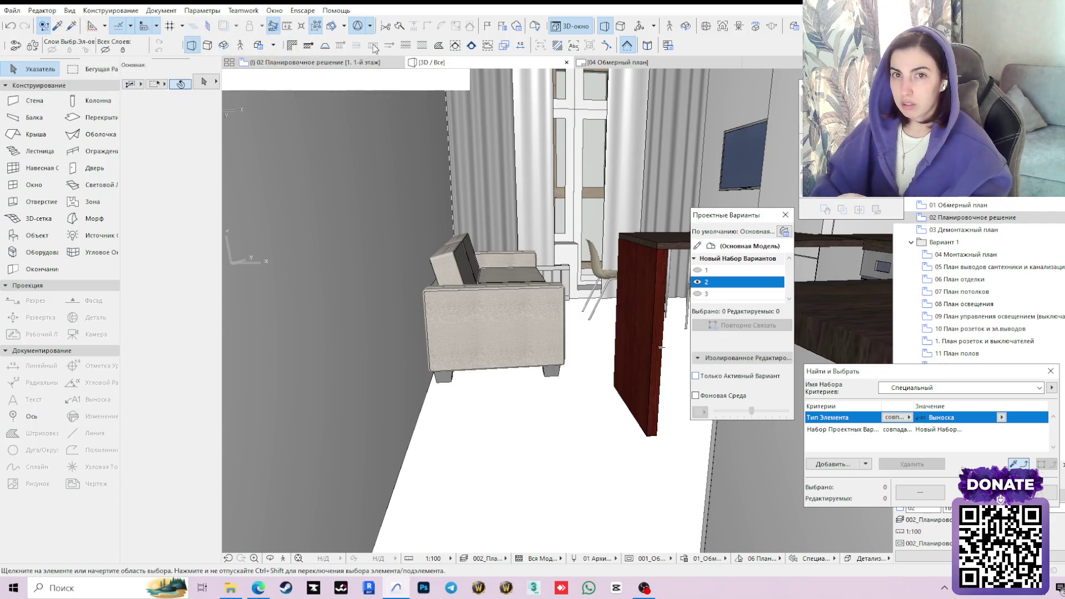
On the floor plan, activate design option 1, confirm the warning, and zoom out.
left_click(372, 62)
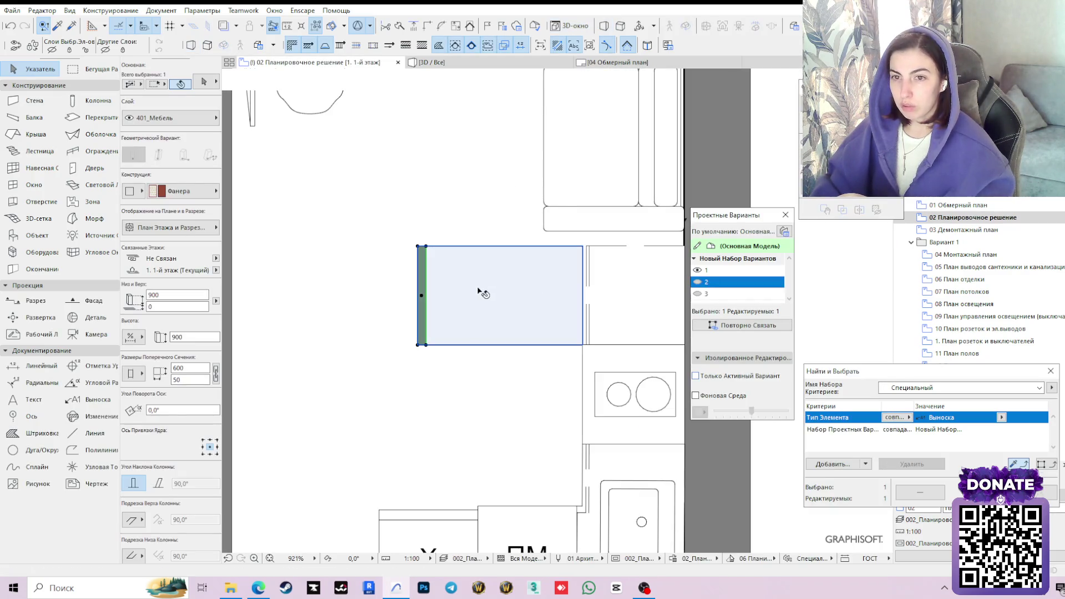
left_click(480, 294, "shift")
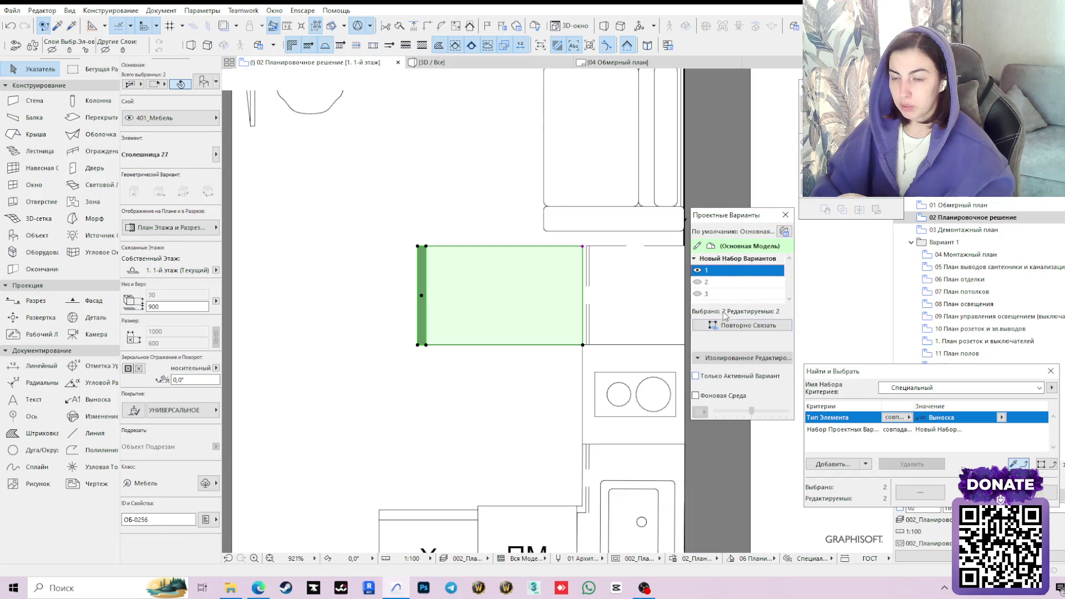
left_click(698, 281)
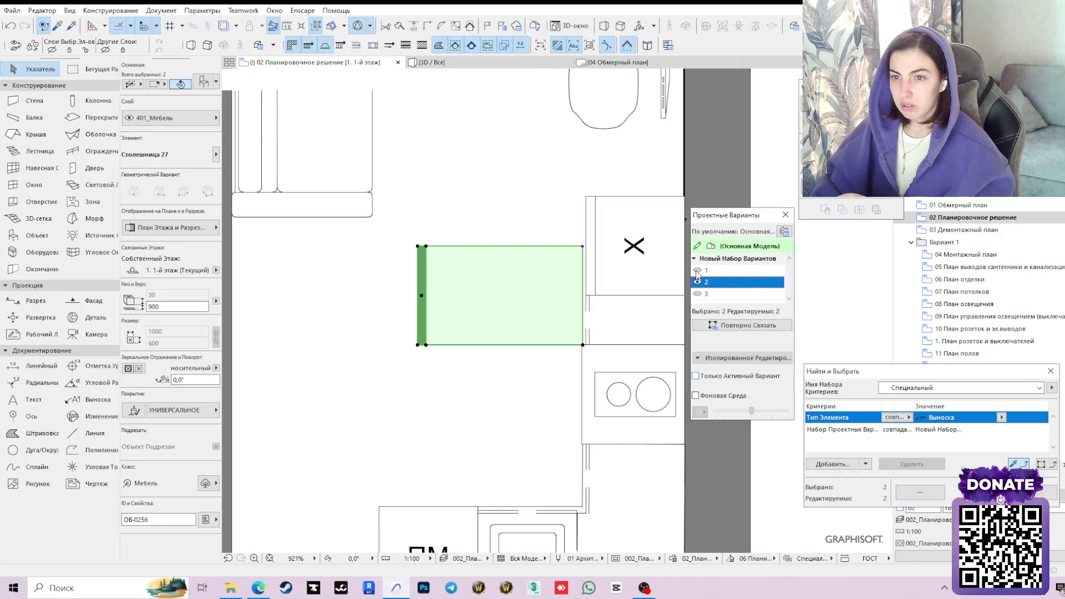
left_click(715, 271)
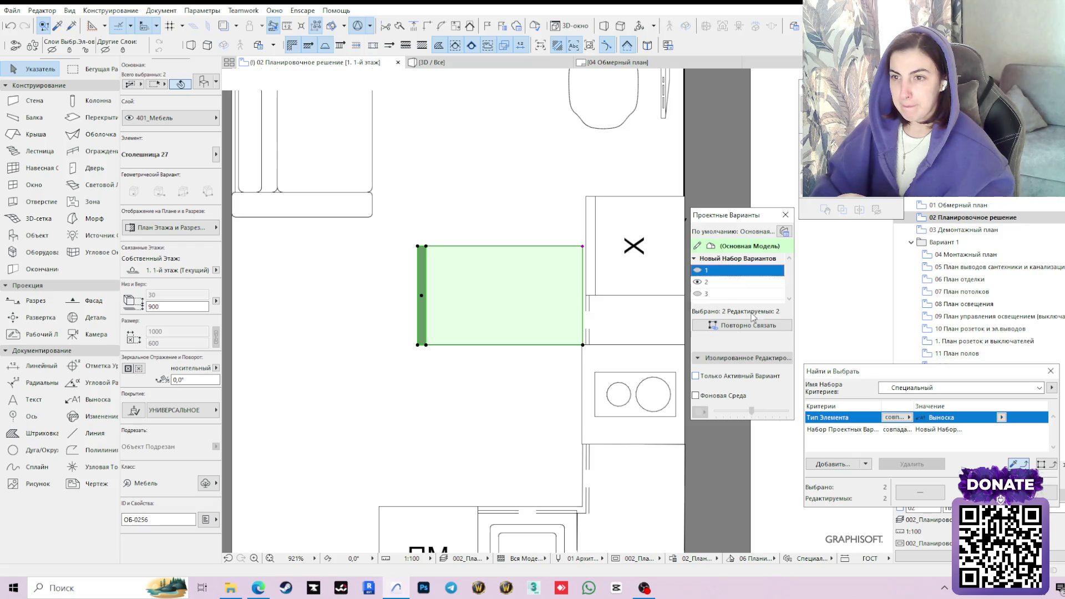
left_click(643, 245)
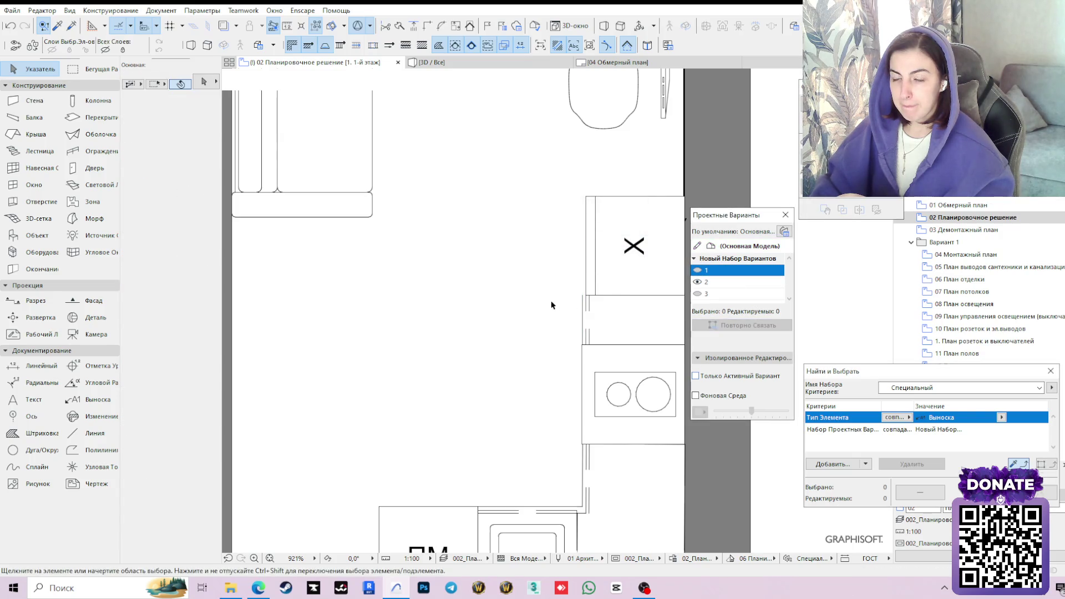
scroll(551, 304, "down", 3)
mouse_move(544, 281)
middle_mouse_down()
mouse_move(551, 231)
mouse_move(556, 336)
middle_mouse_up()
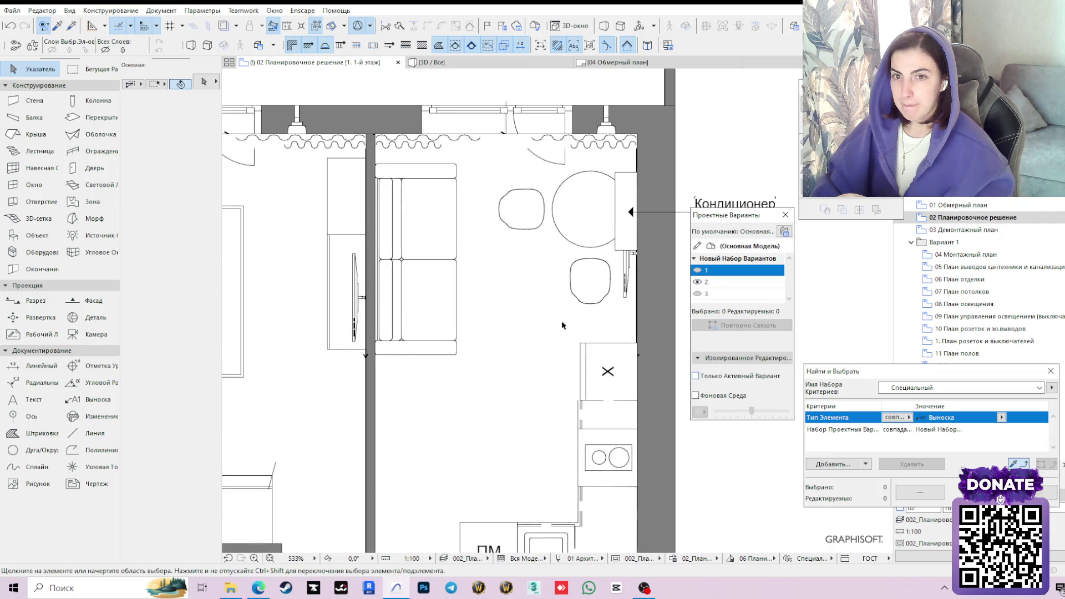
Open the 3D view and explore the sofa, window and kitchen corner in walkthrough mode.
left_click(480, 62)
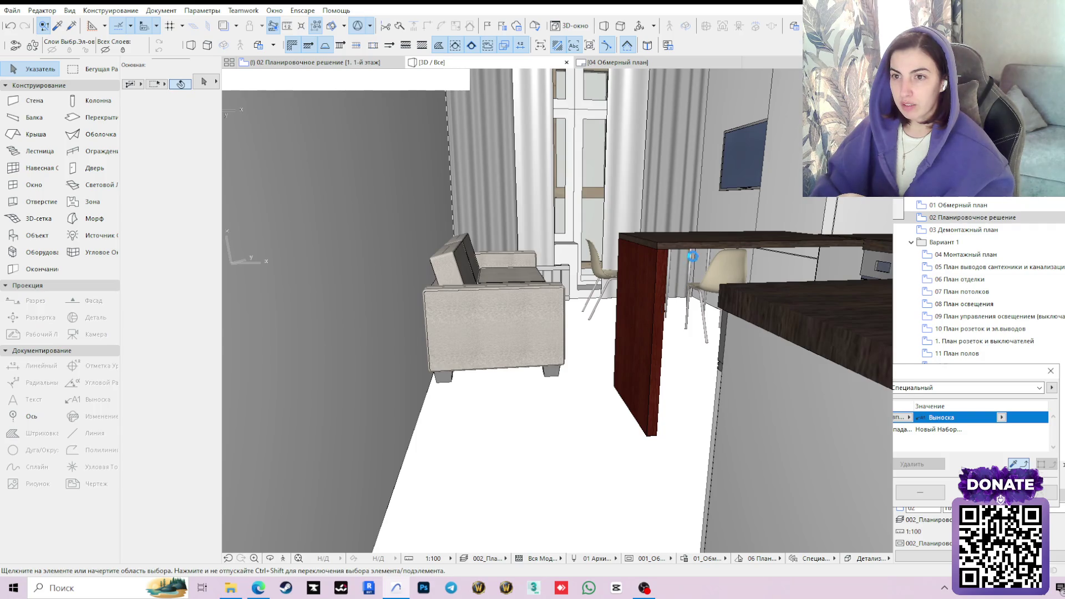
left_click(283, 558)
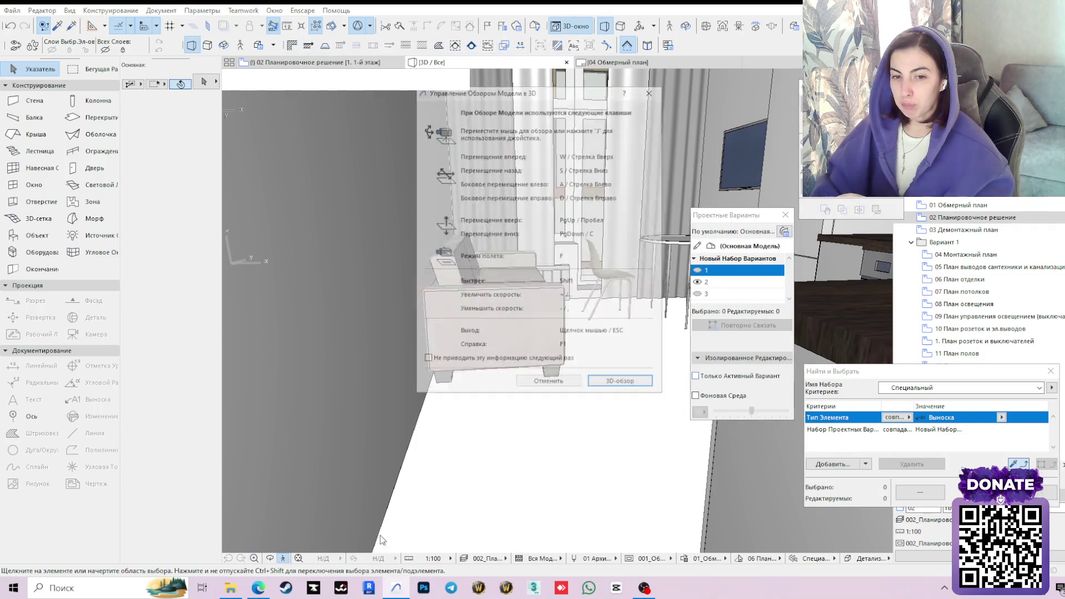
left_click(622, 383)
key("Right")
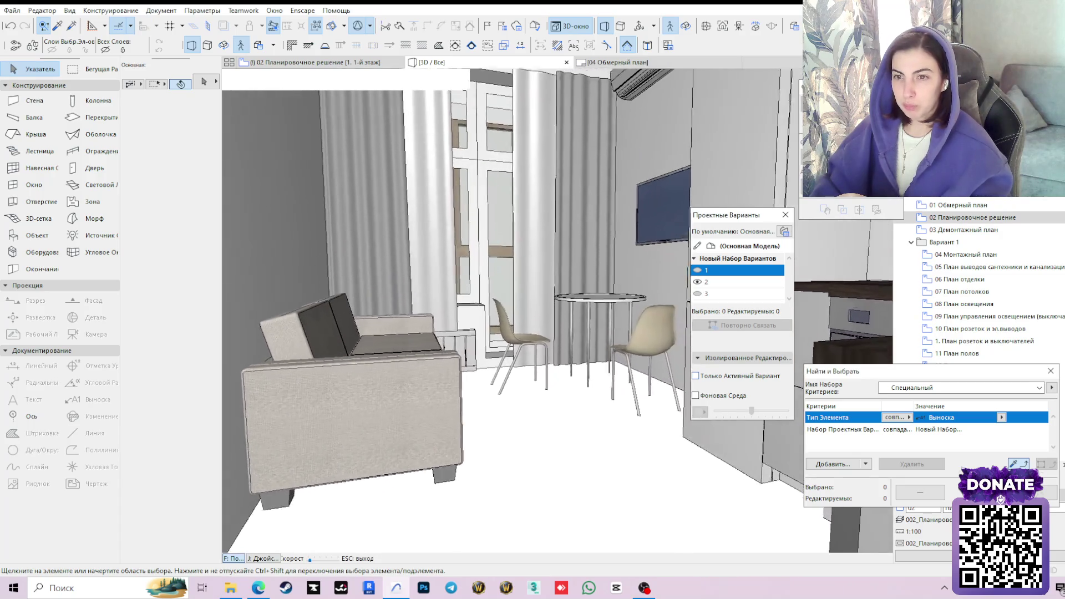
key("Left")
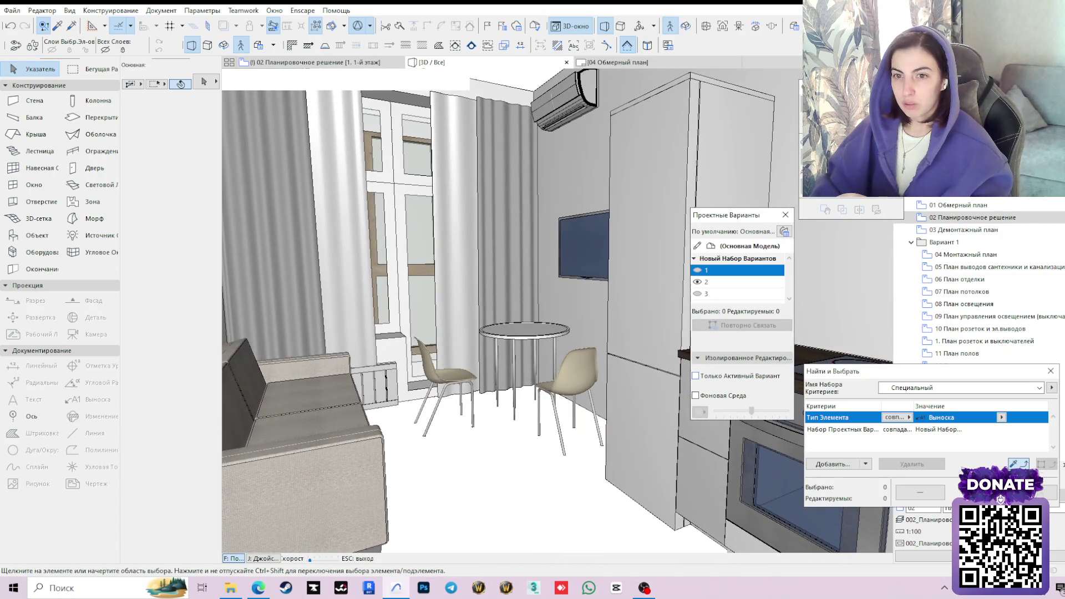
key("Left")
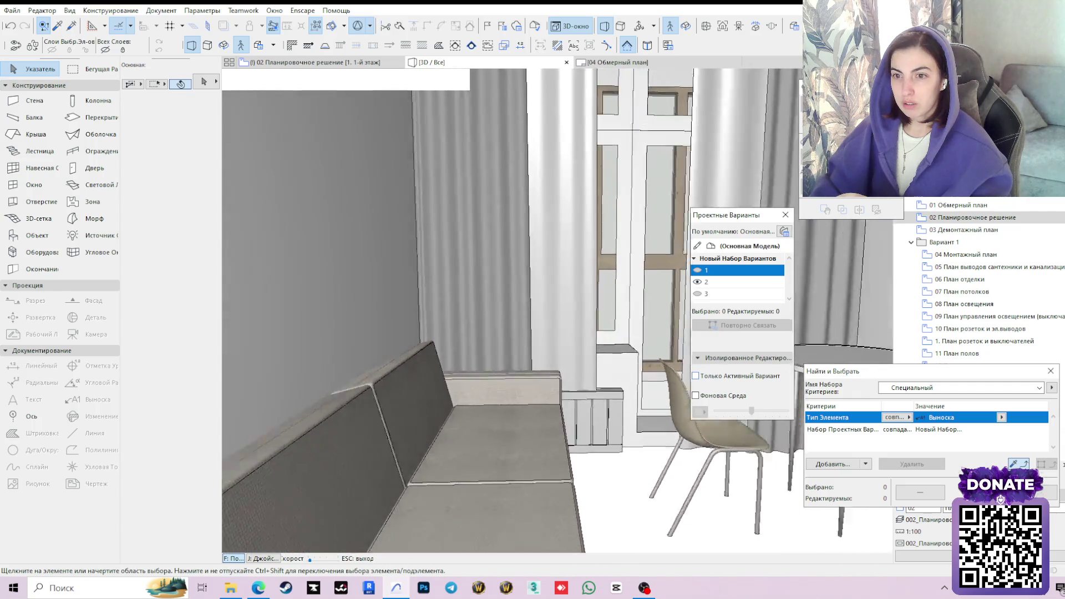
key("Right")
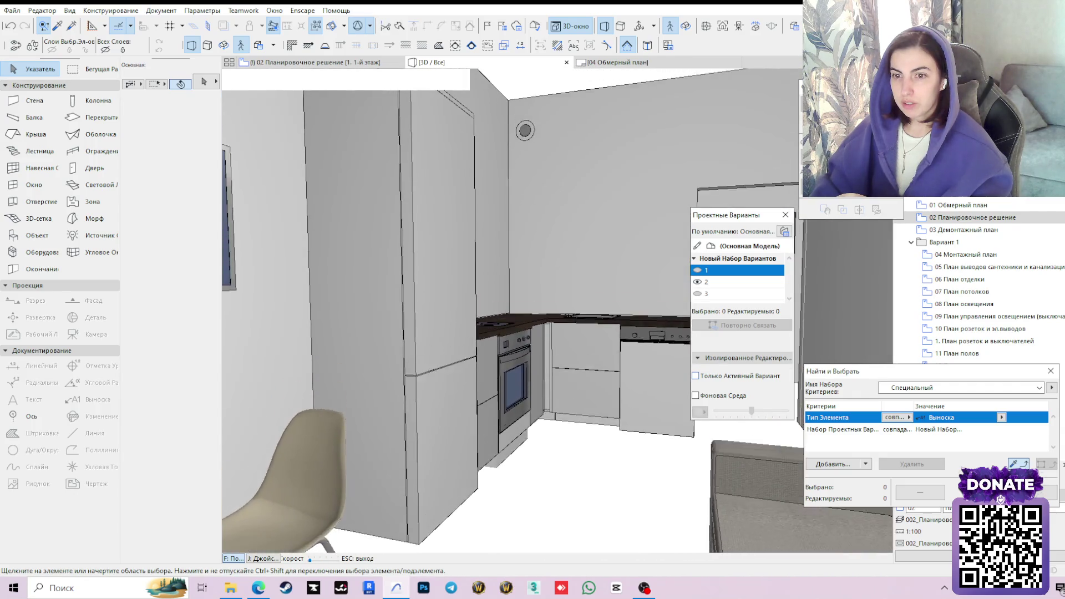
key("Right")
Walk to the kitchen to view the oven, table, chairs and window, then select design variant 1.
key("Left")
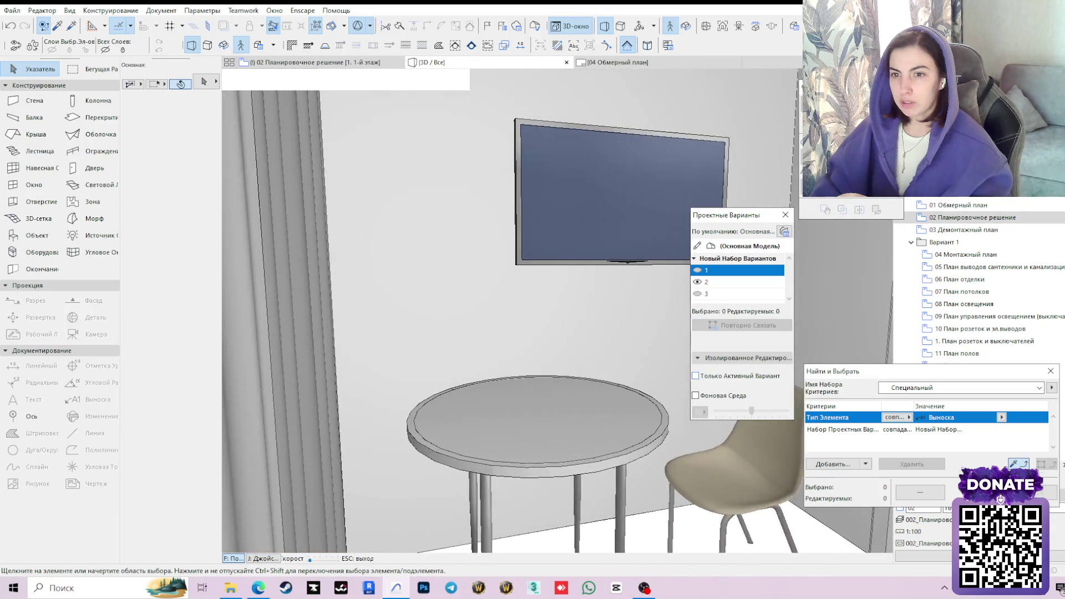
key("Right")
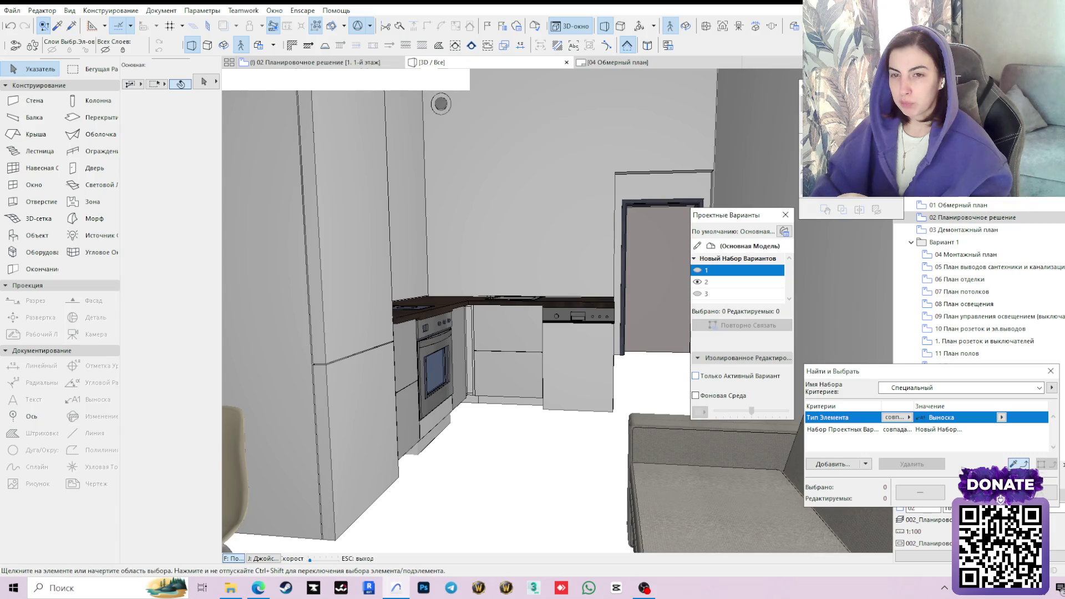
key("Right")
key("Left")
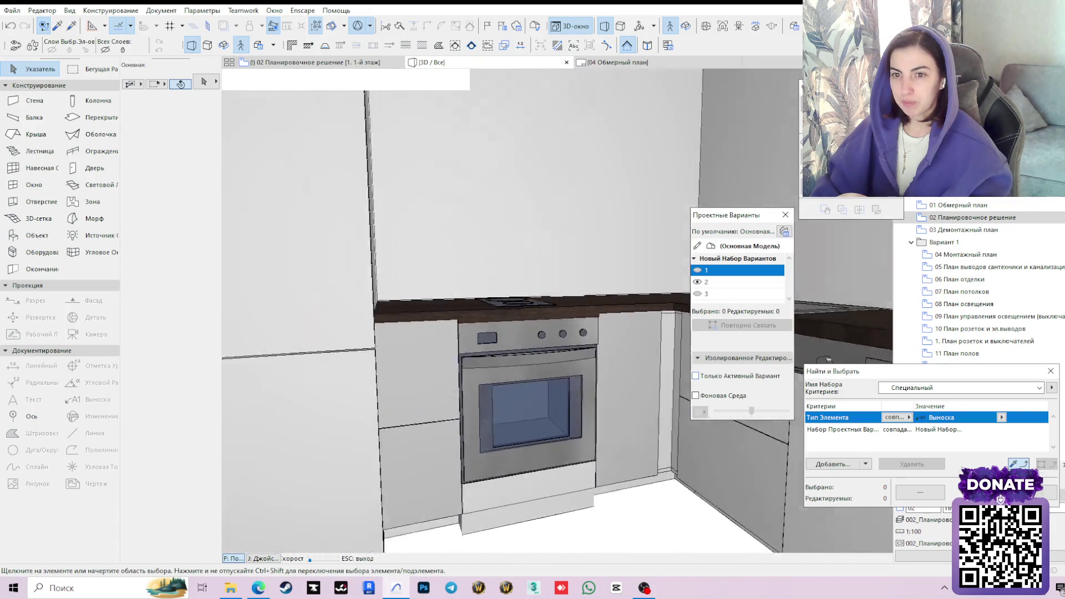
key("Left")
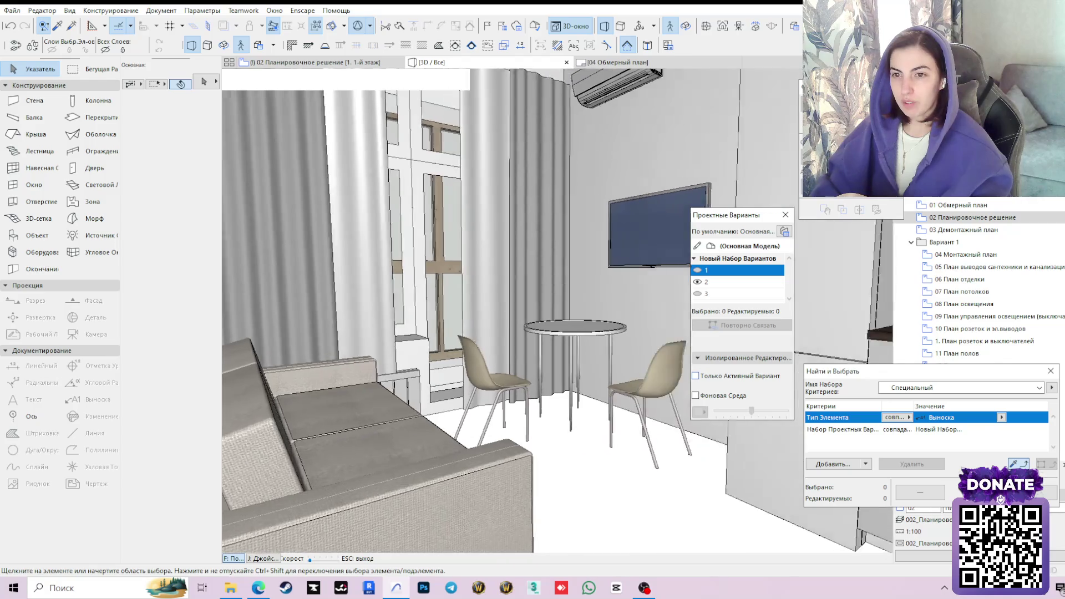
key("Left")
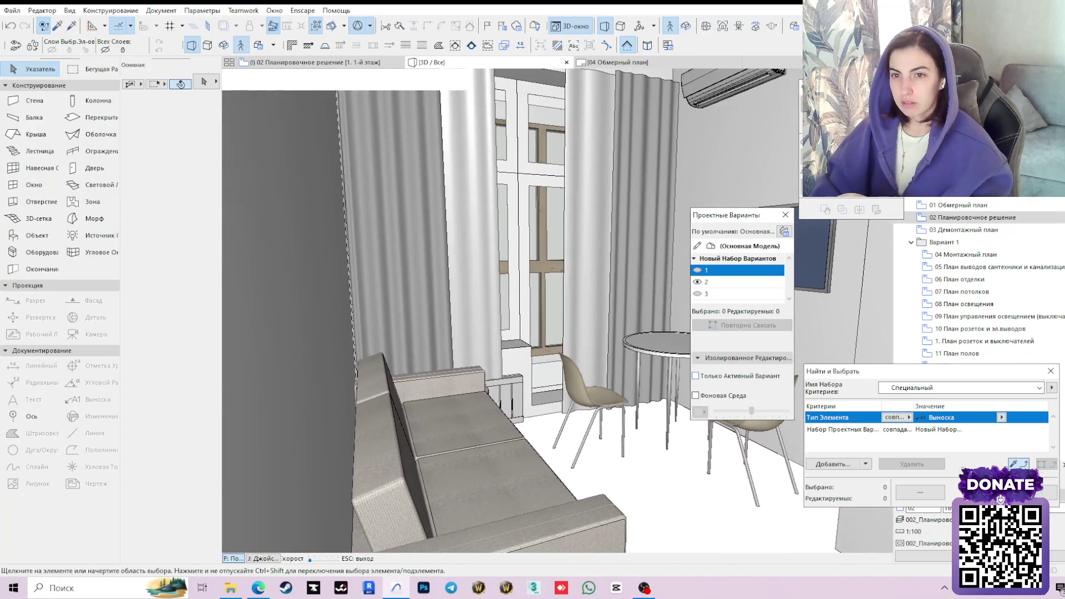
key("Right")
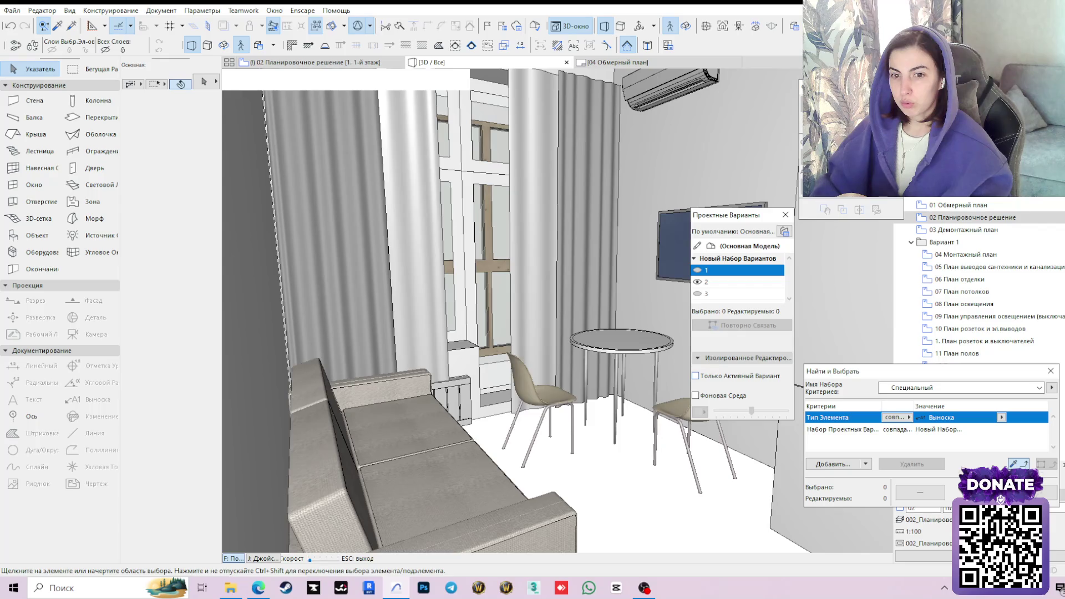
left_click(697, 270)
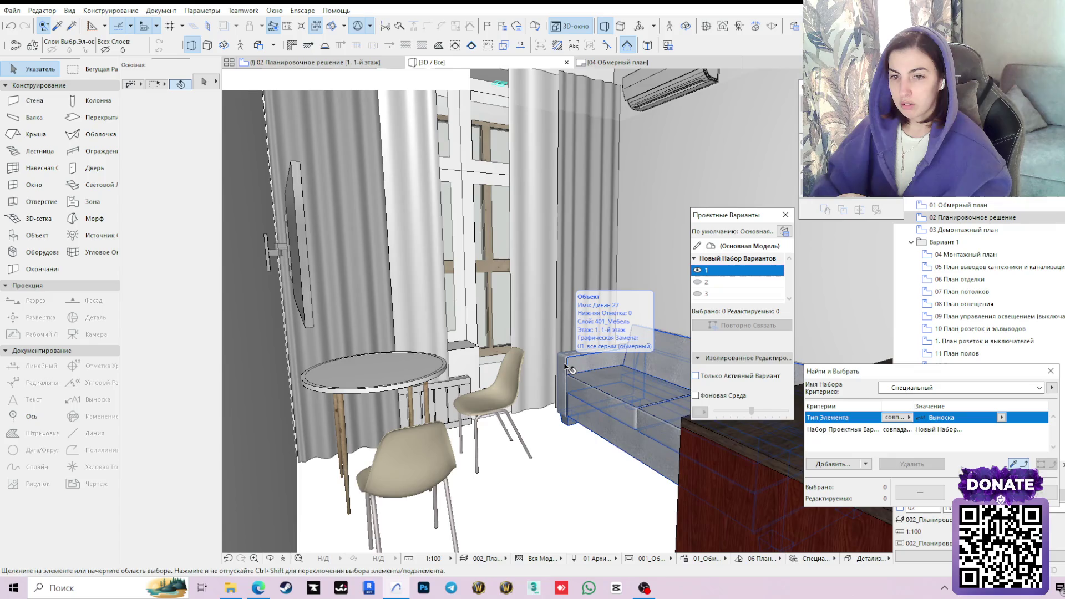
Switch to design variant 2 and walk through it, viewing the kitchen corner and sofa.
left_click(697, 283)
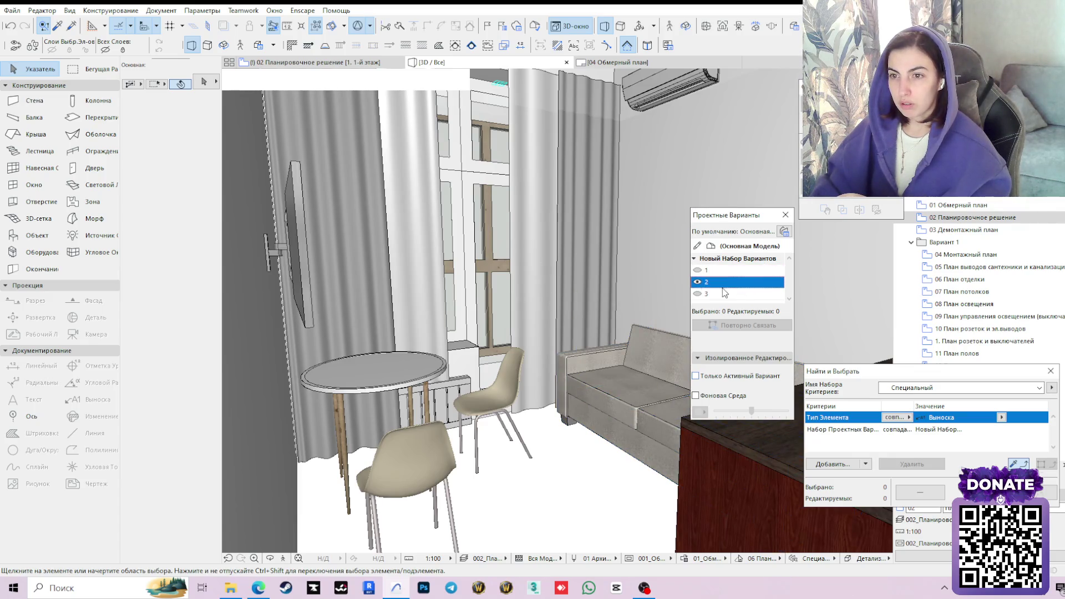
left_click(290, 561)
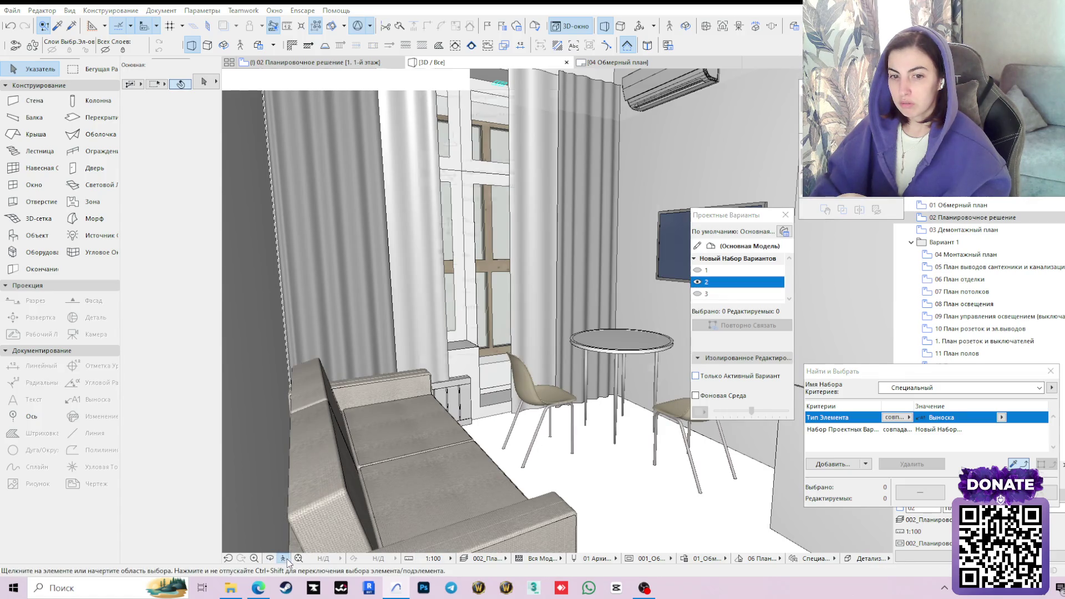
left_click(616, 384)
key("Left")
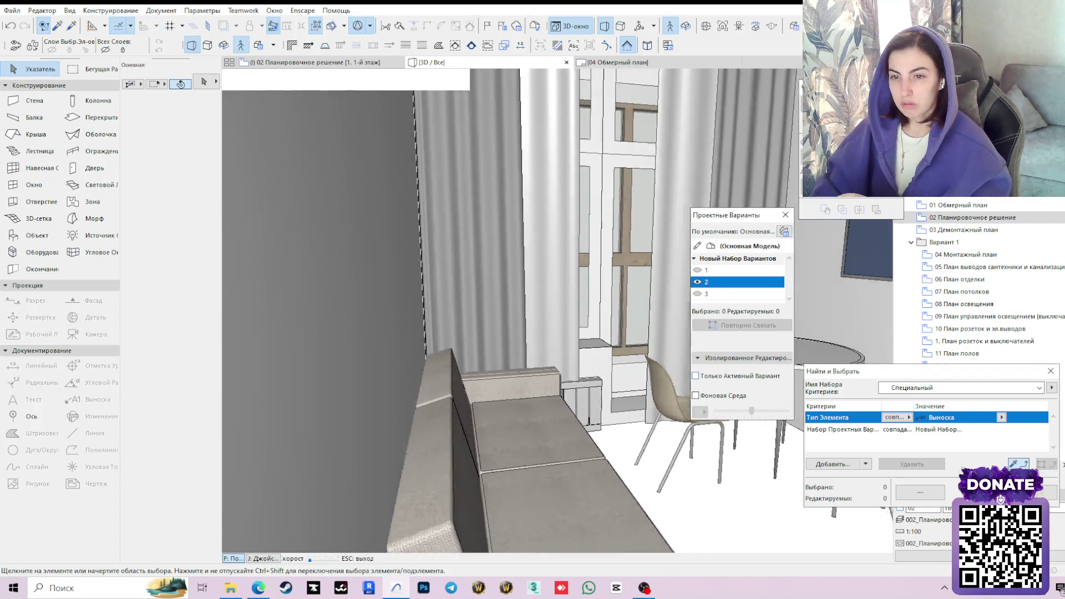
key("Left")
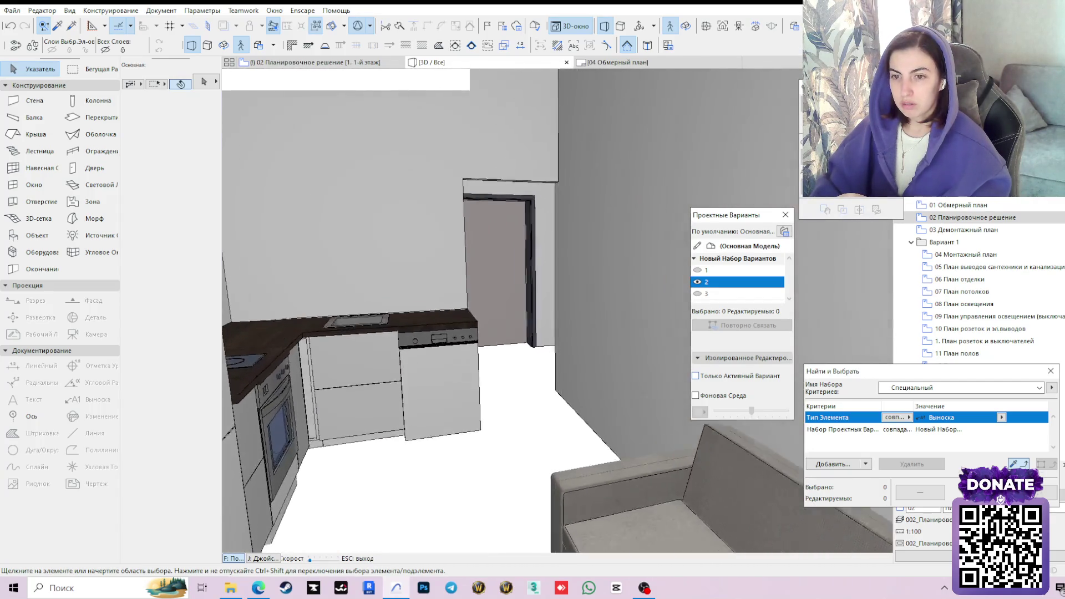
key("Up")
key("Right")
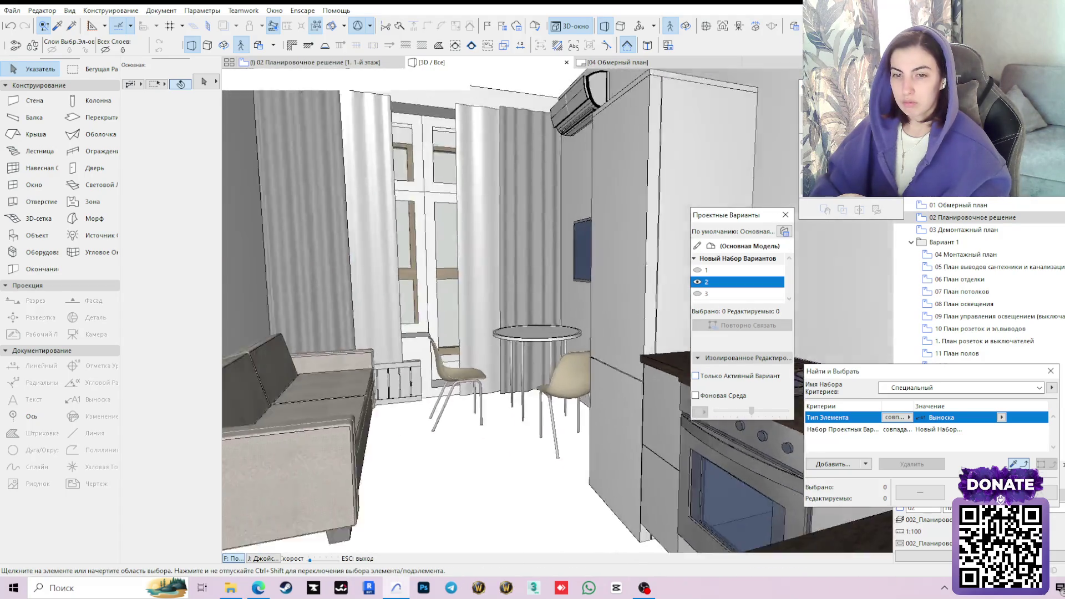
key("Down")
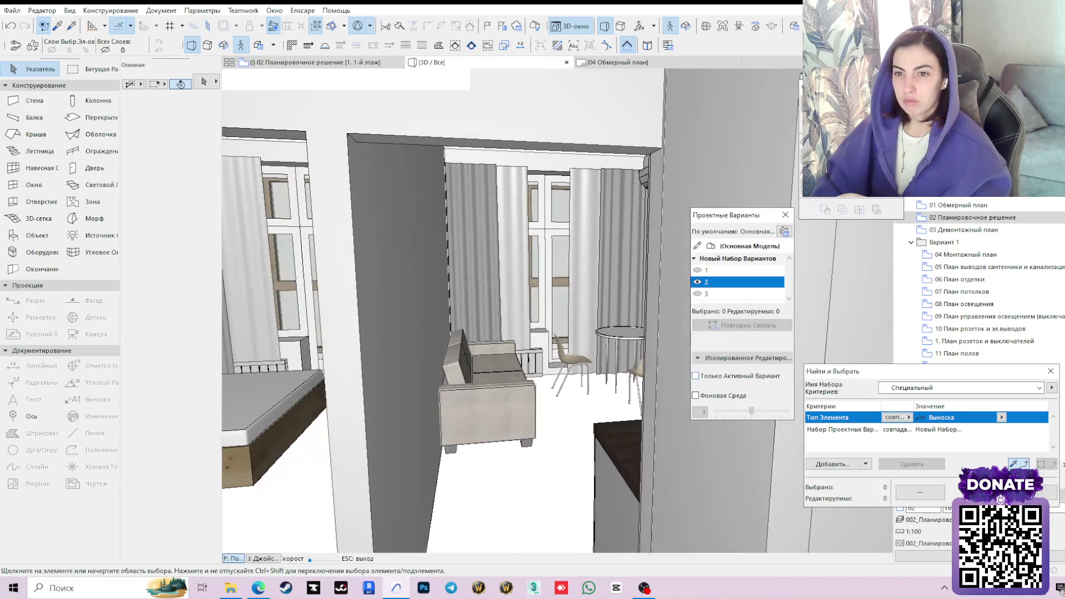
key("Up")
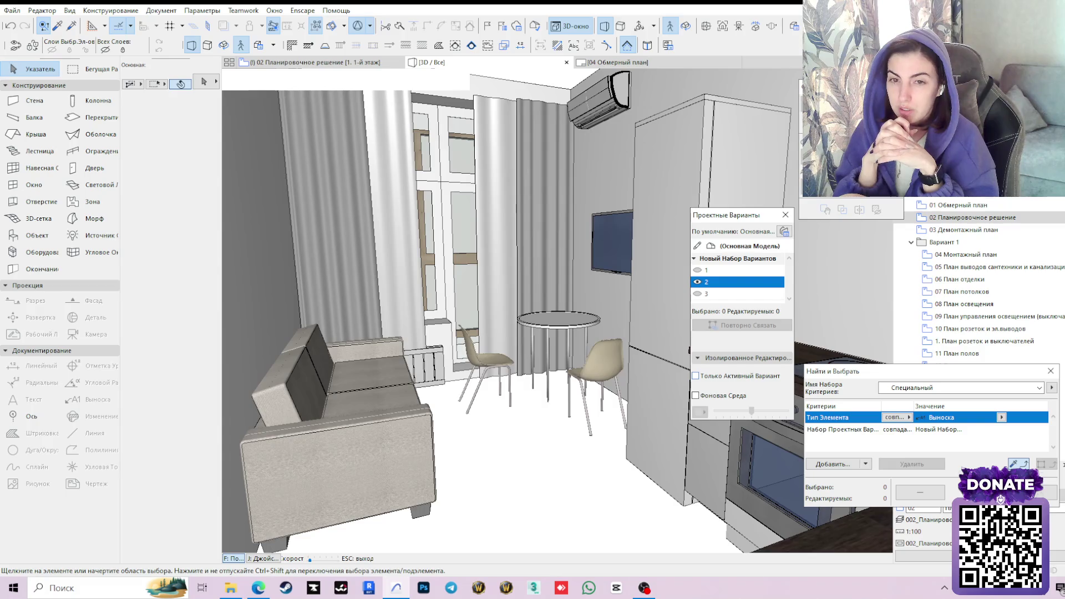
Tour the kitchen, bathroom and bedroom desk, then exit and show variant 1 in 3D.
key("Up")
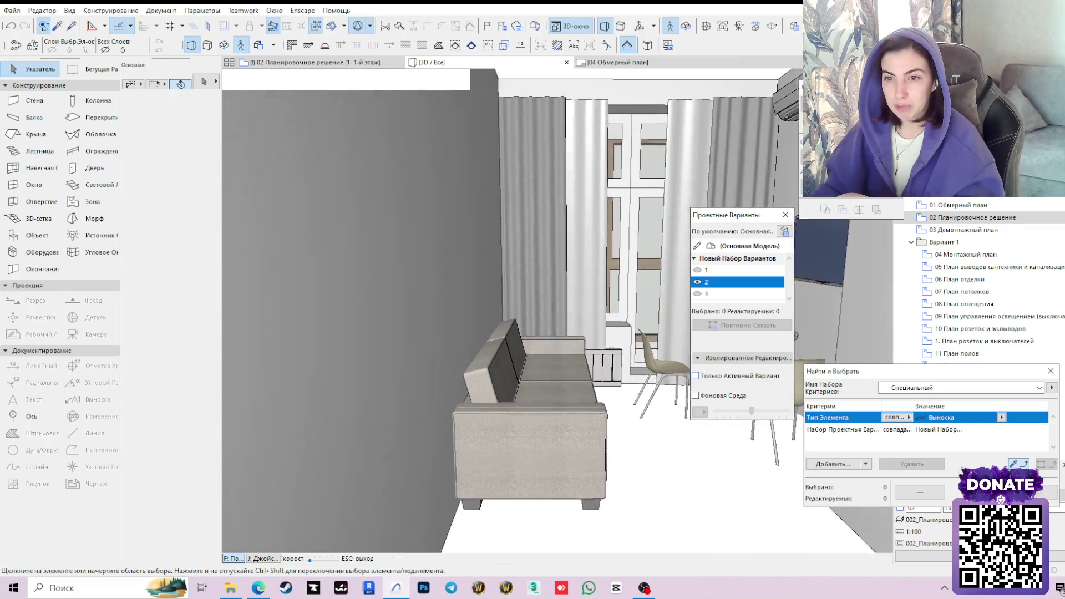
key("Left")
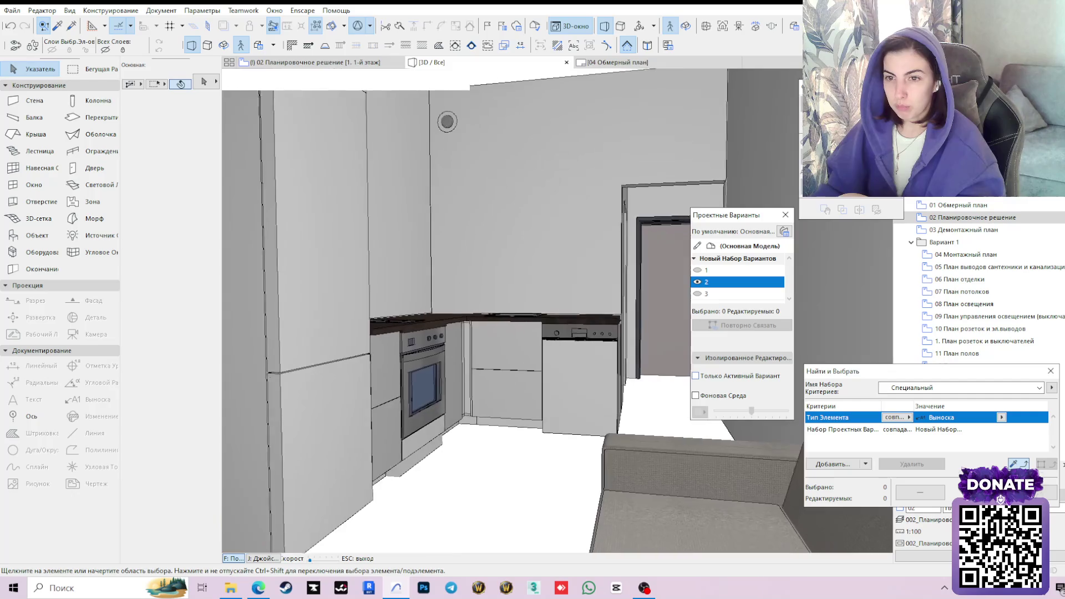
key("Down")
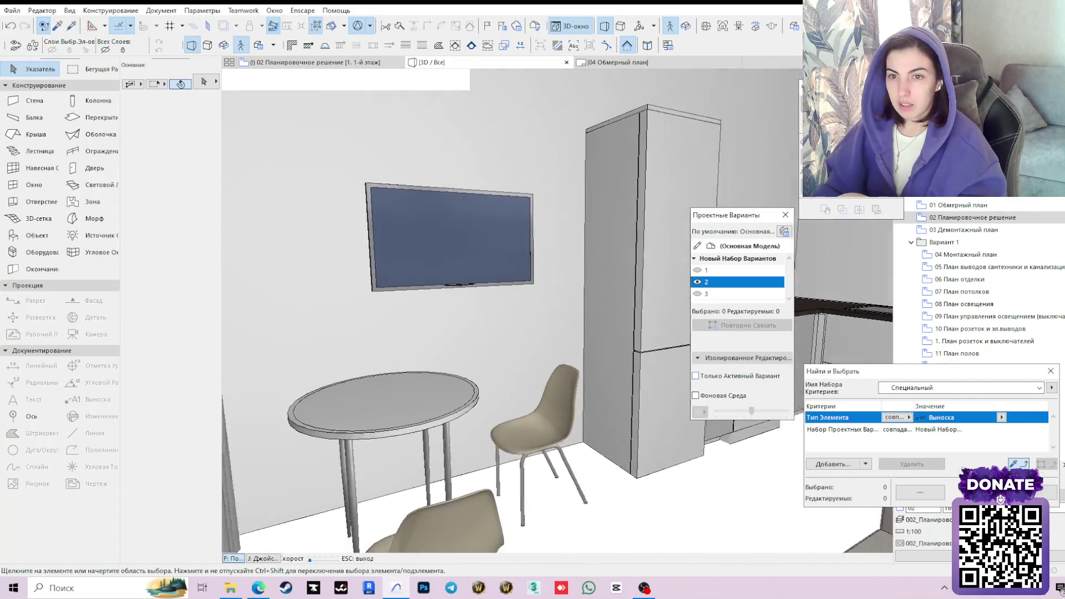
key("Up")
key("Up")
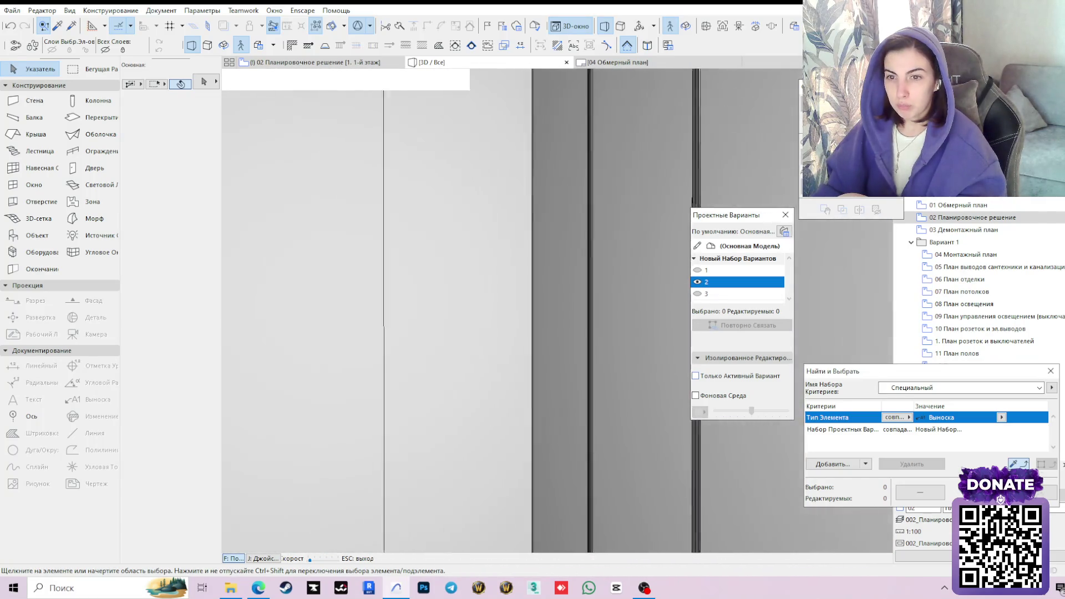
key("Left")
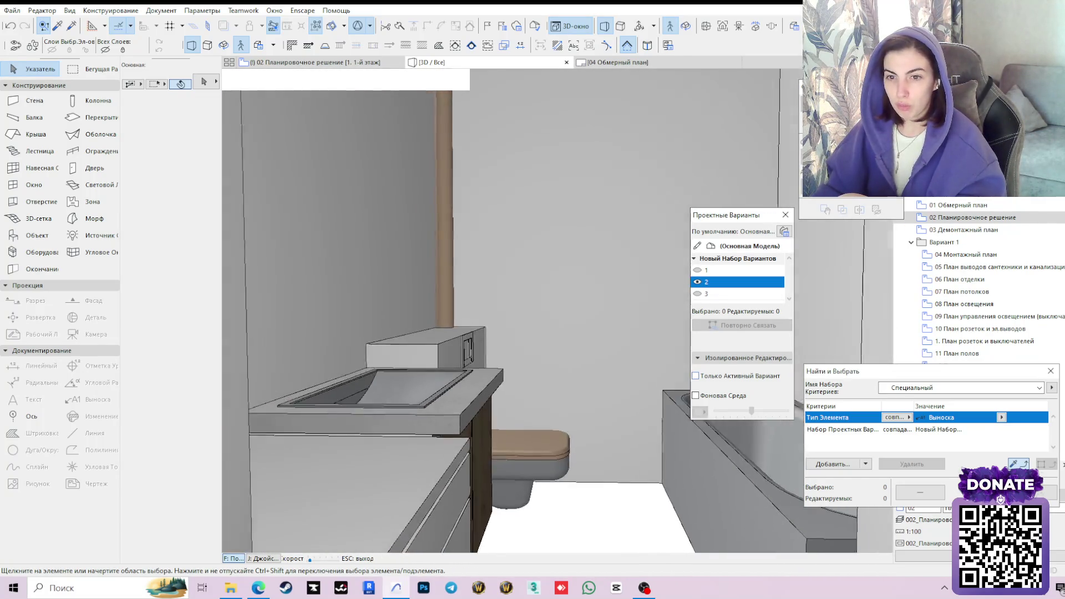
key("Up")
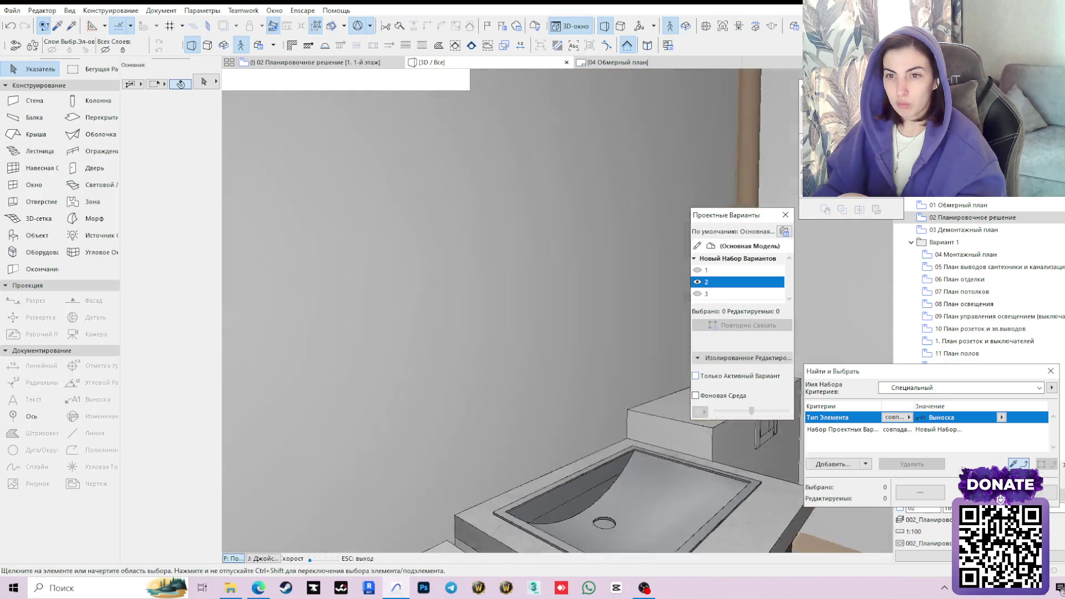
key("Left")
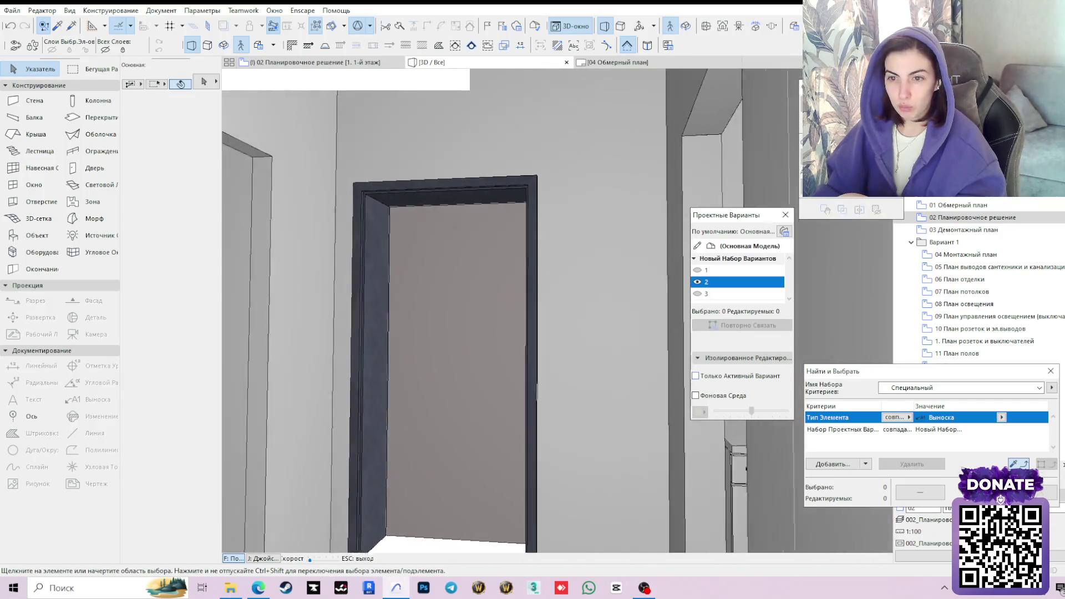
key("Up")
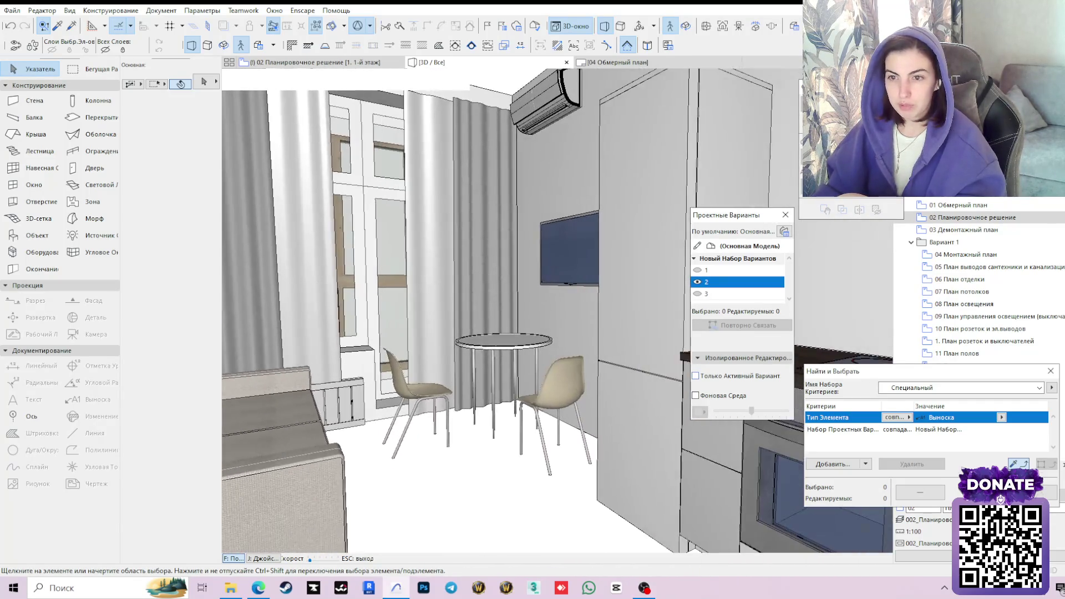
key("Escape")
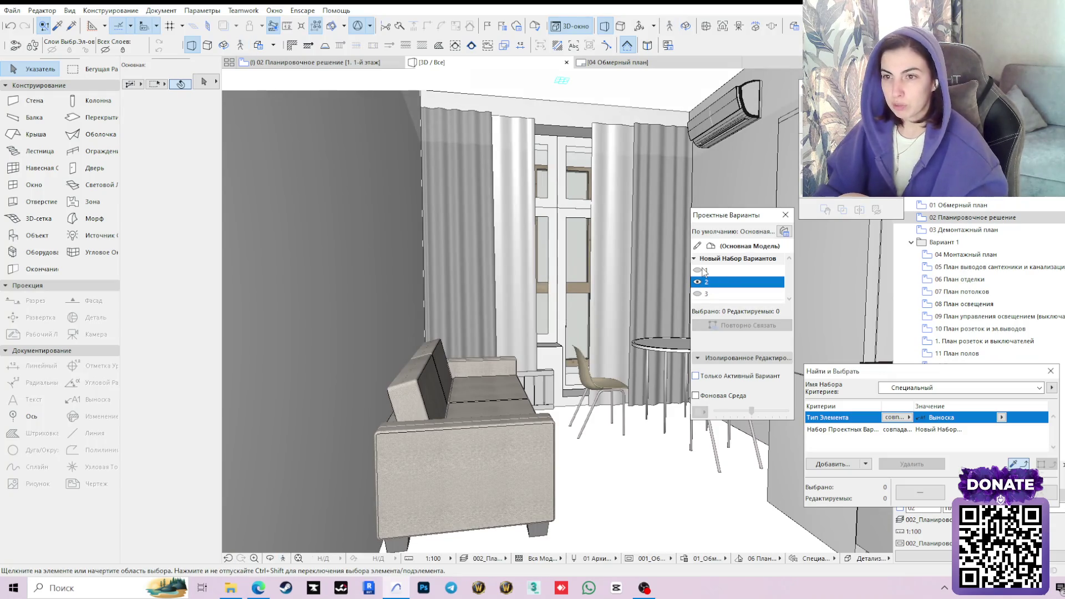
left_click(706, 269)
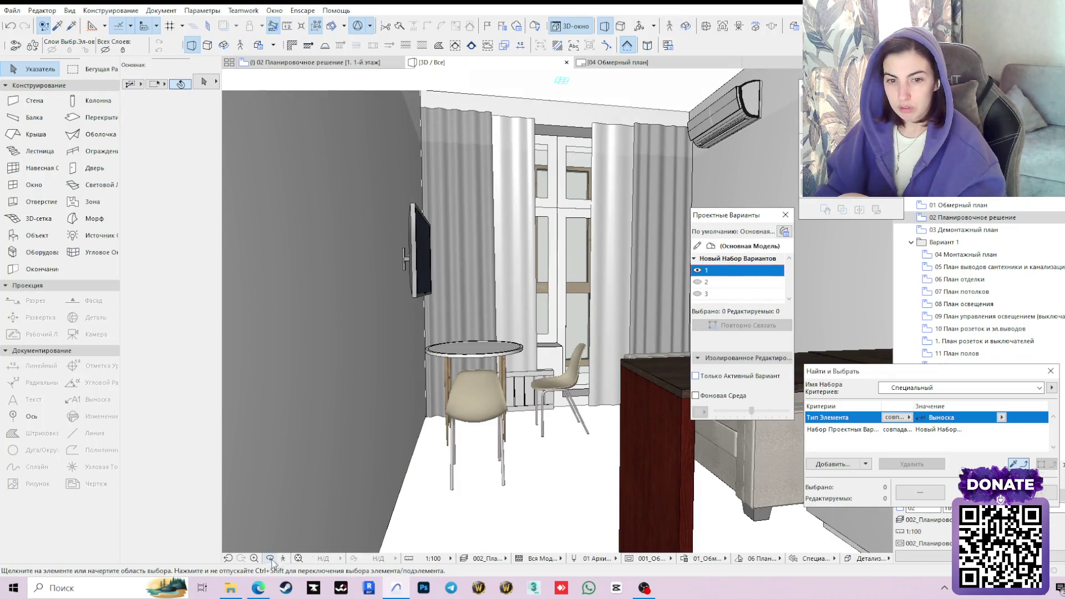
Walk through variant 1 in 3D, looking around the sofa, TV, table, kitchen counter and tall cabinet.
left_click(283, 558)
left_click(617, 390)
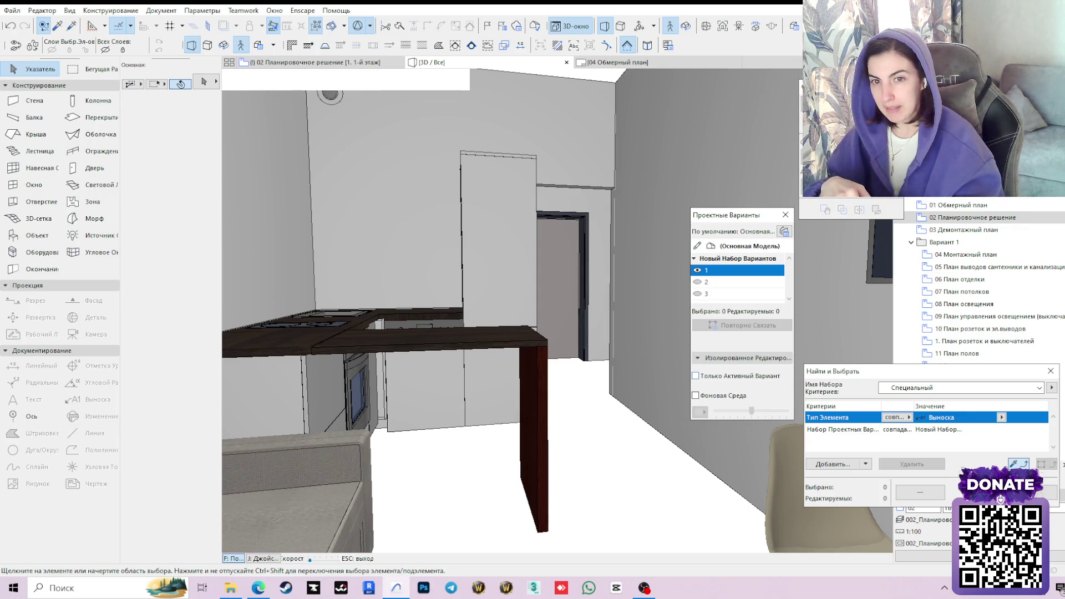
key("Left")
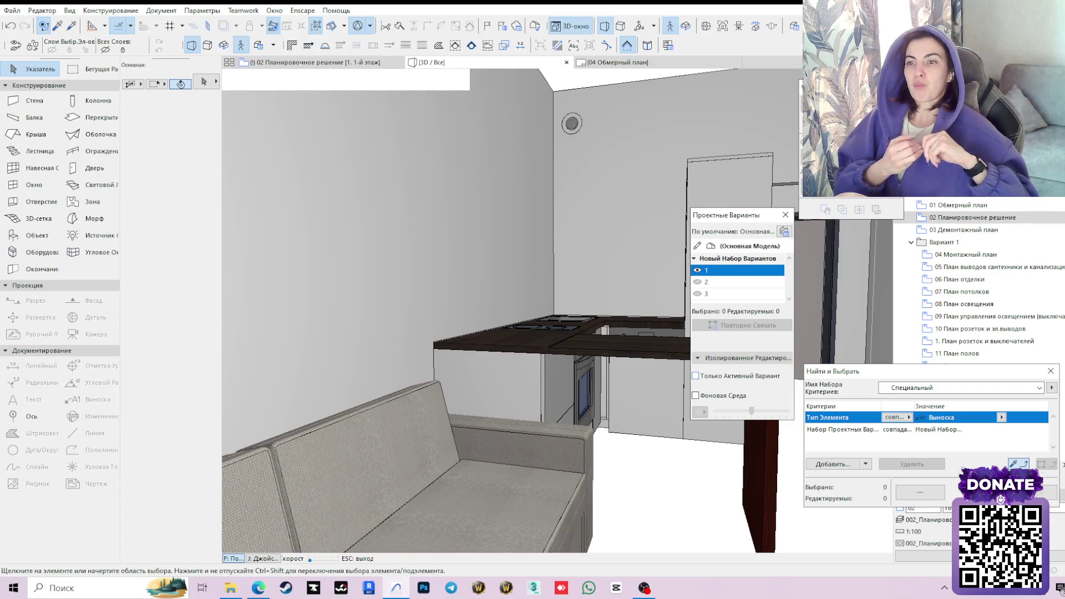
key("Right")
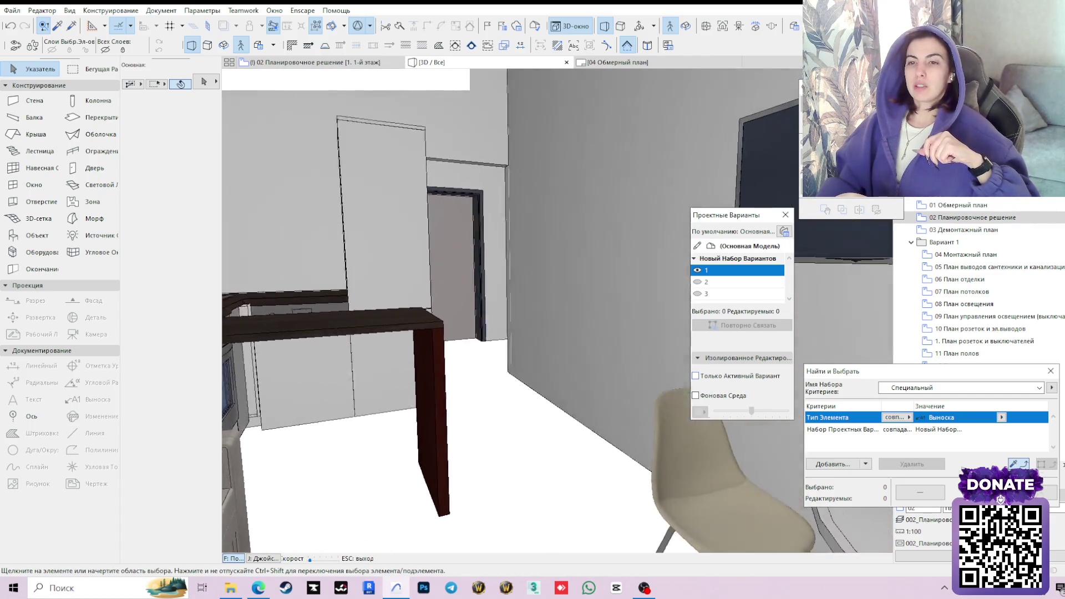
key("Left")
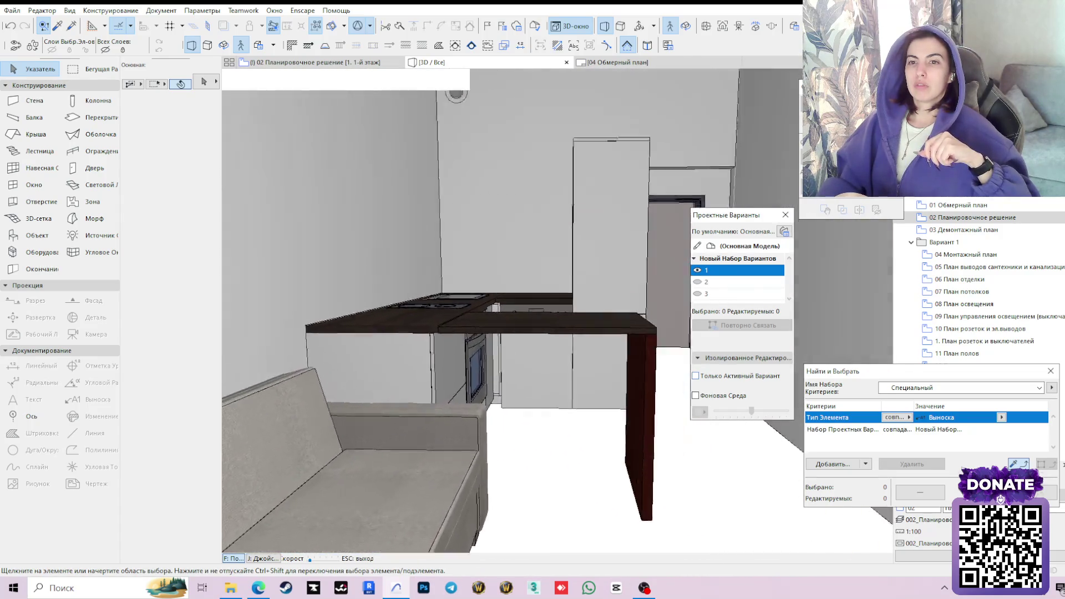
key("Left")
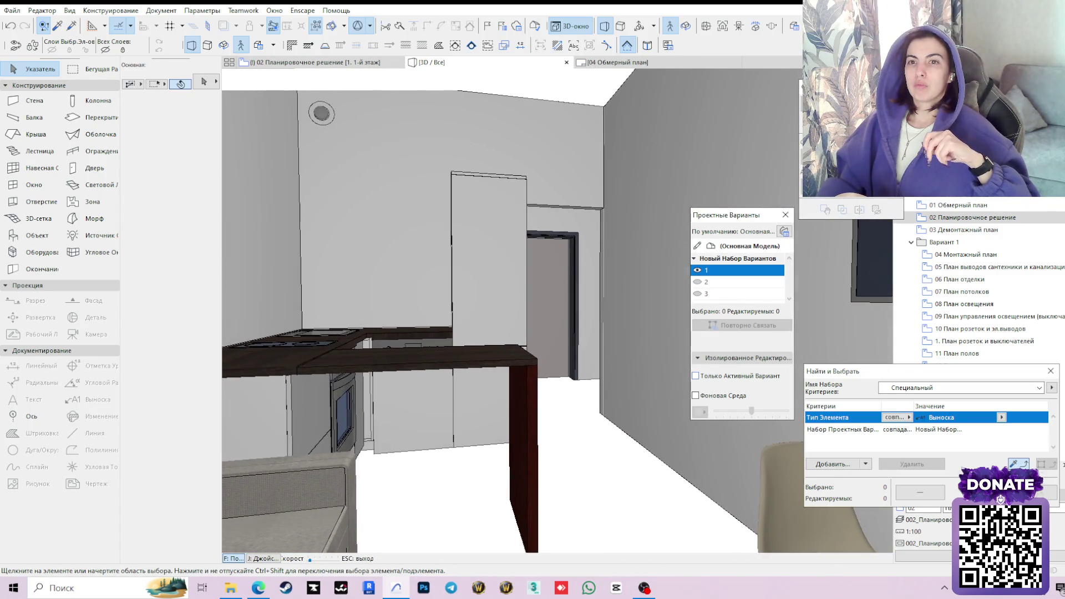
key("Left")
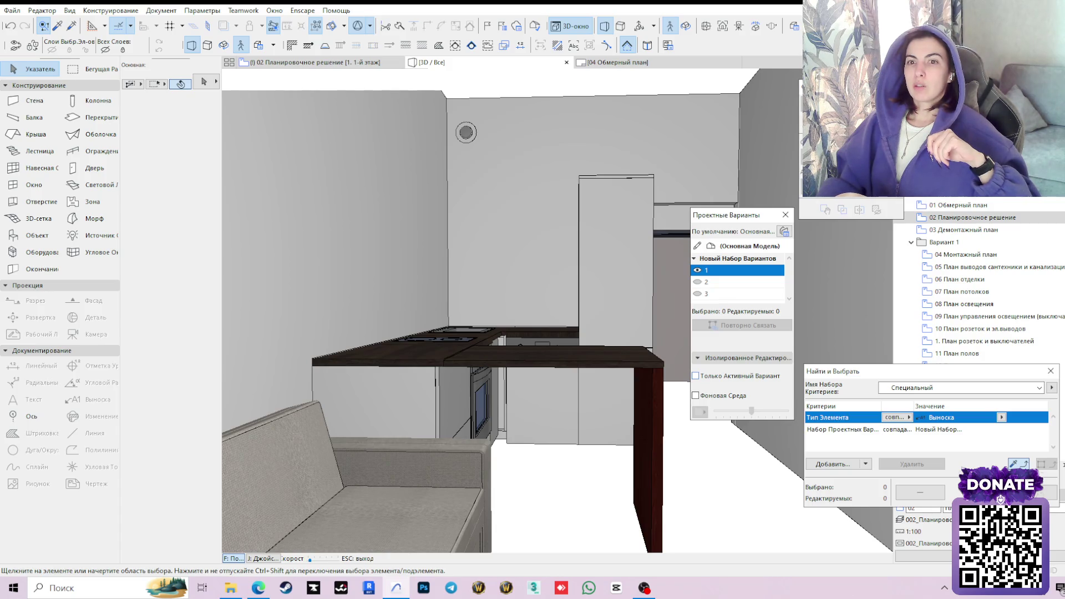
key("Left")
key("Right")
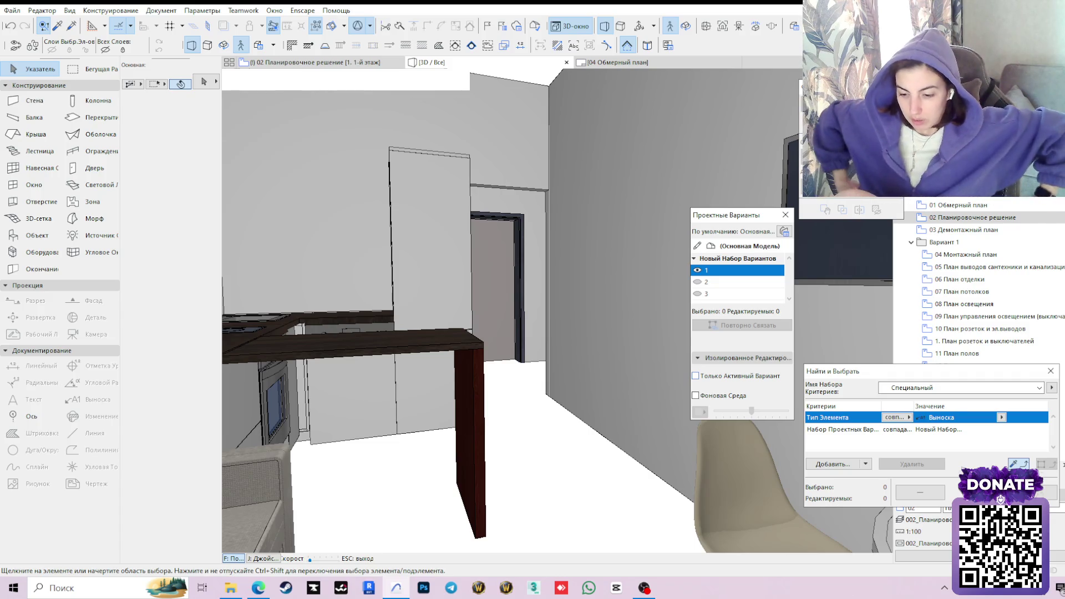
key("Left")
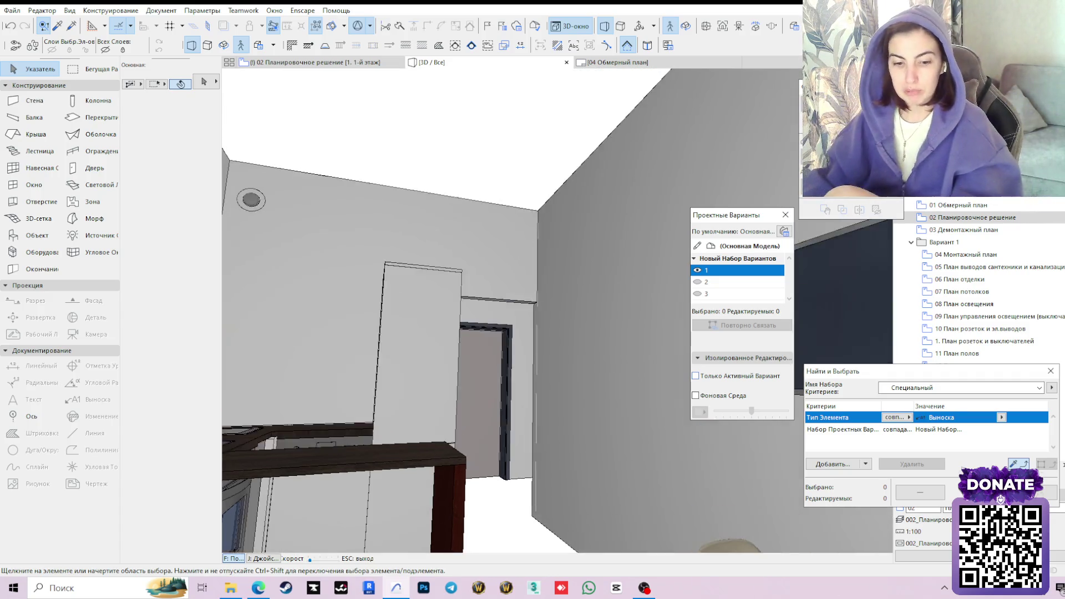
key("Right")
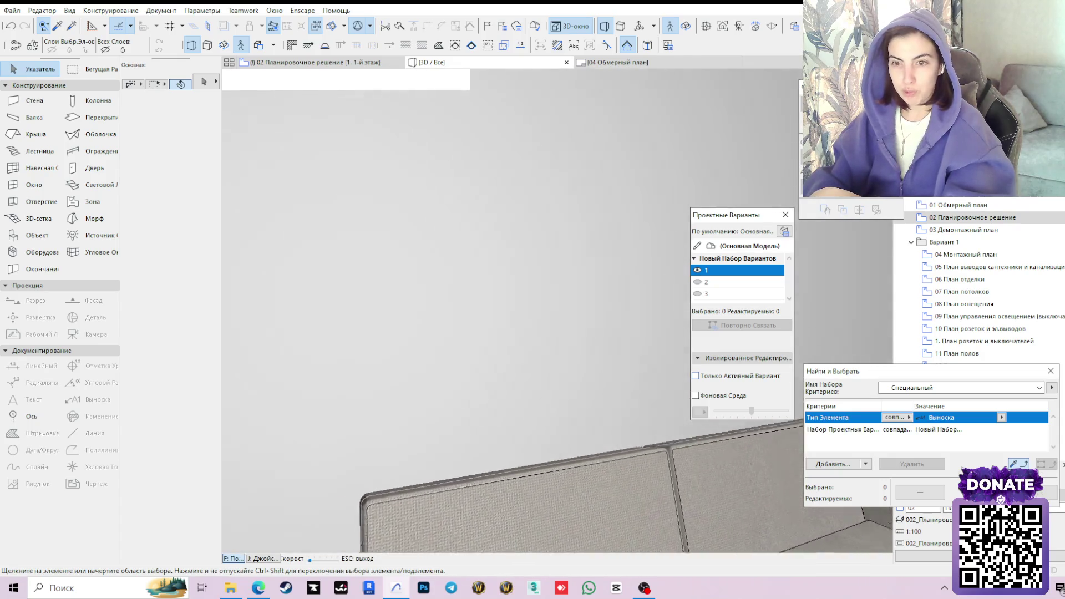
key("Right")
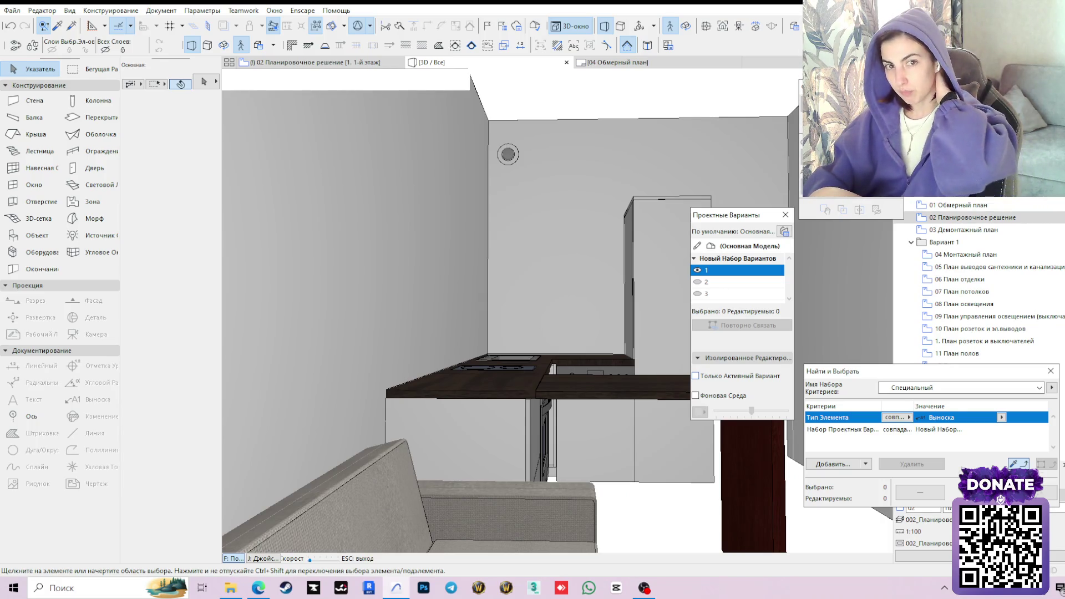
key("Right")
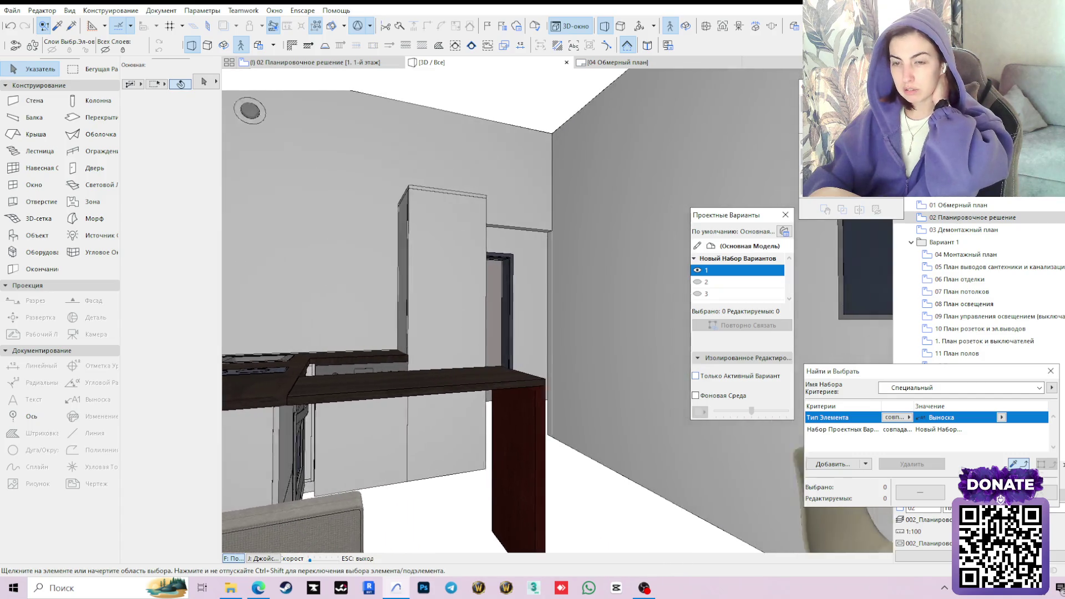
key("Left")
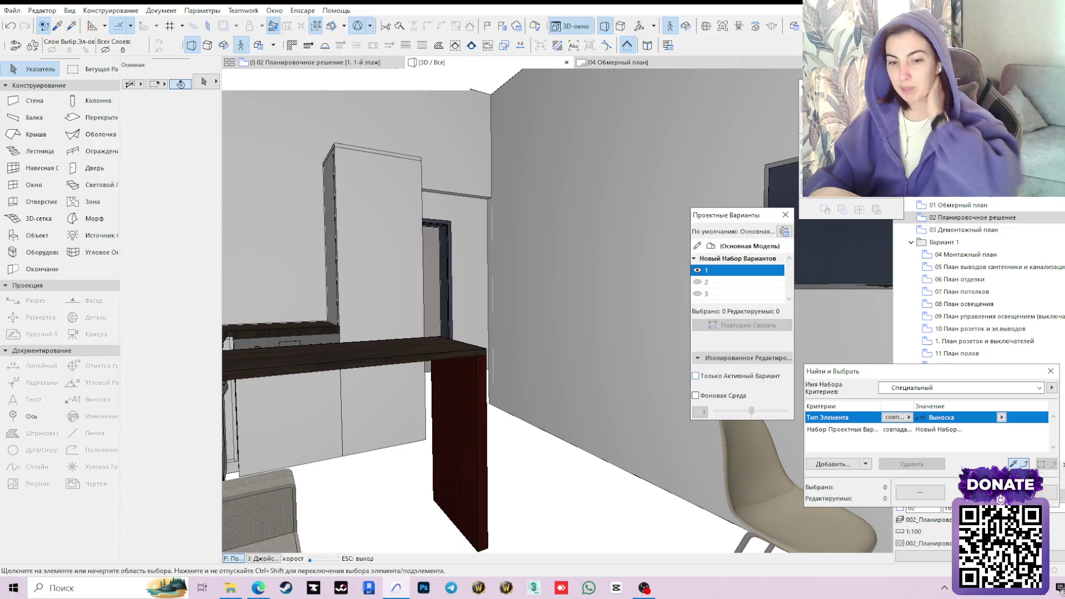
Walk into the next room past the wardrobe and window table, frame the bar counter, then return to the floor plan.
key("Left")
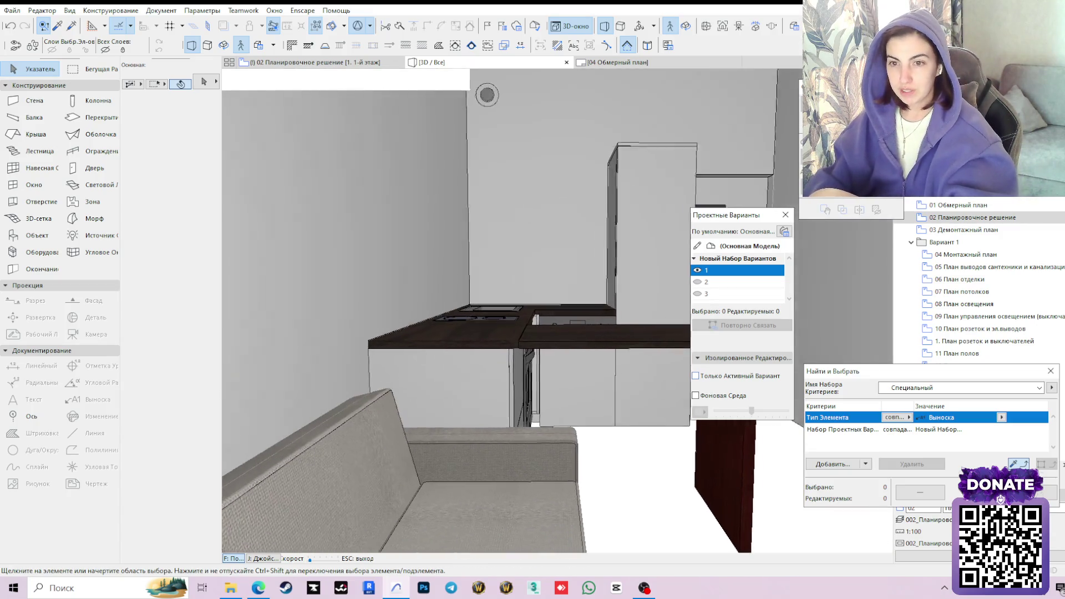
key("Down")
key("Up")
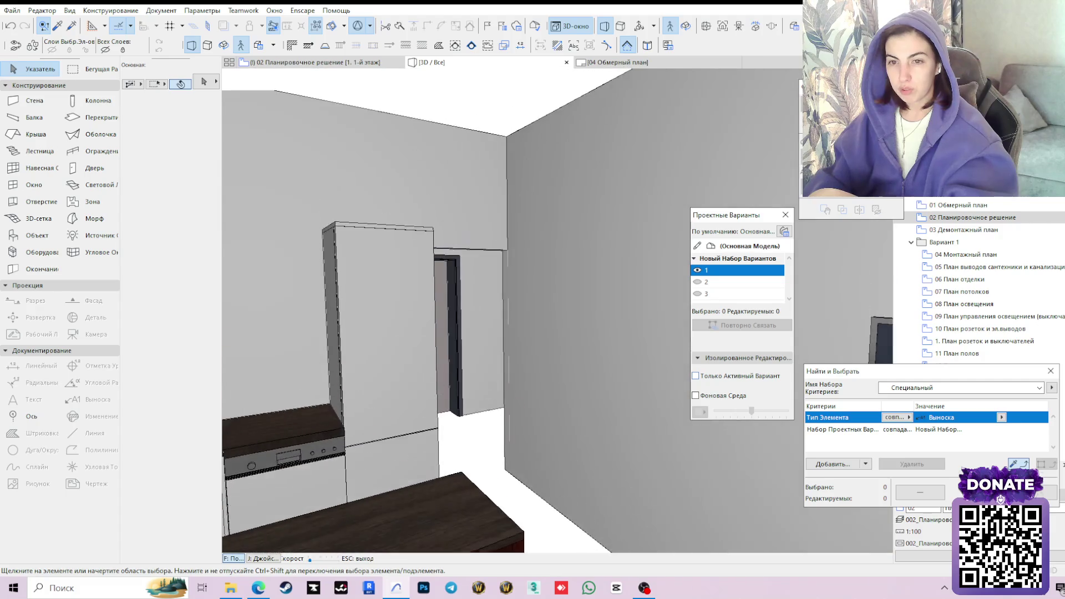
key("Down")
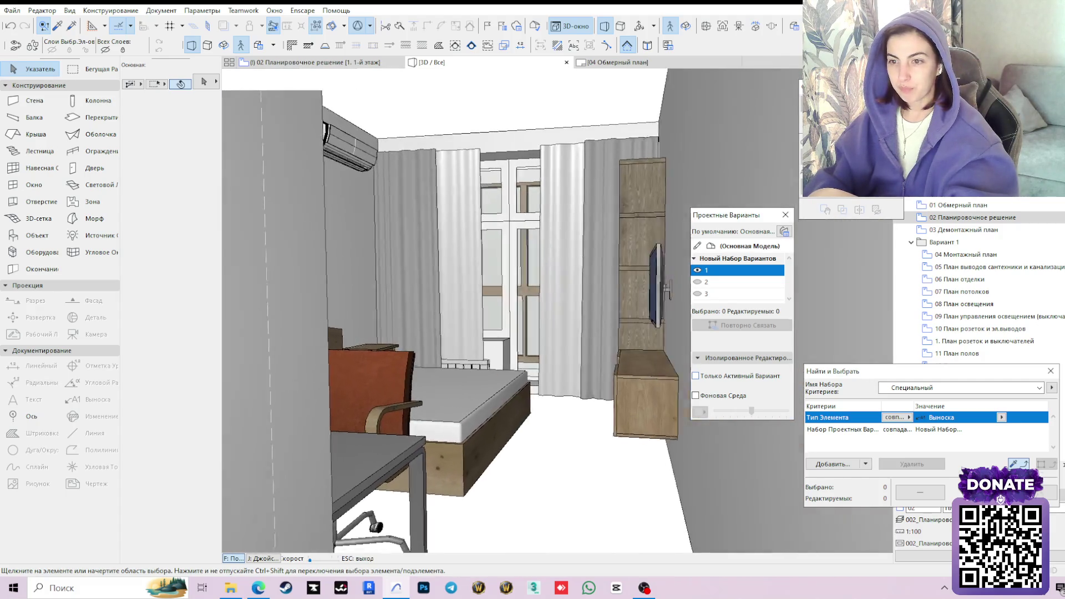
key("Right")
key("Up")
key("Down")
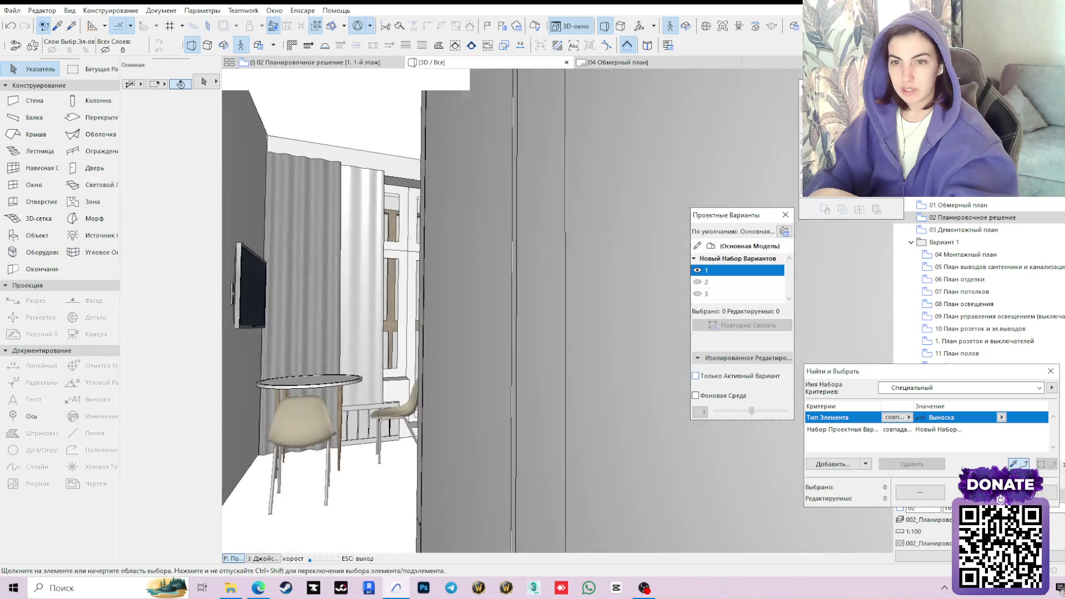
key("Left")
key("Up")
key("Right")
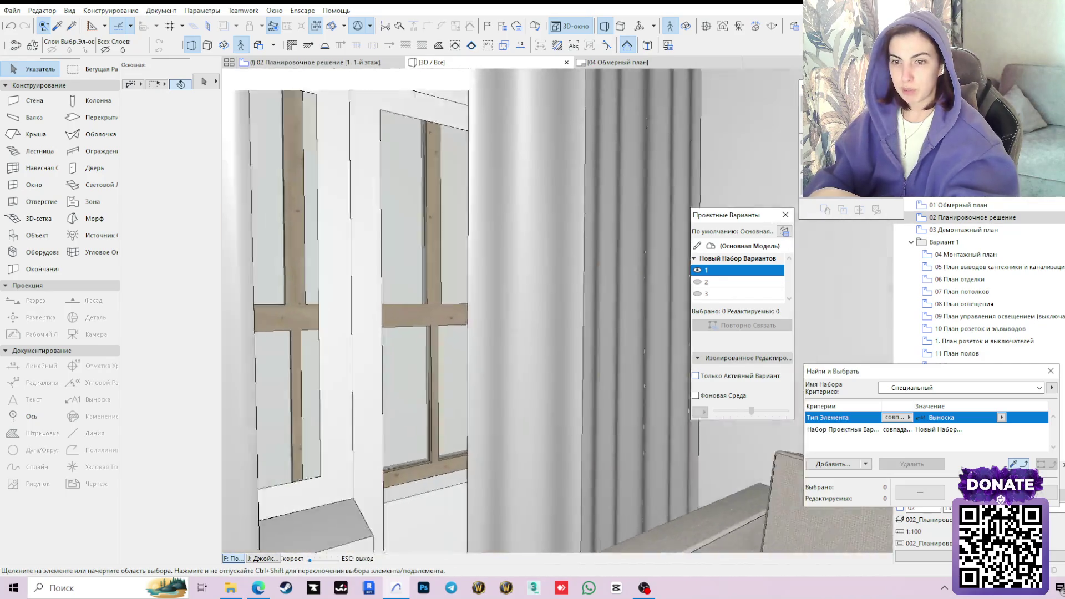
key("Left")
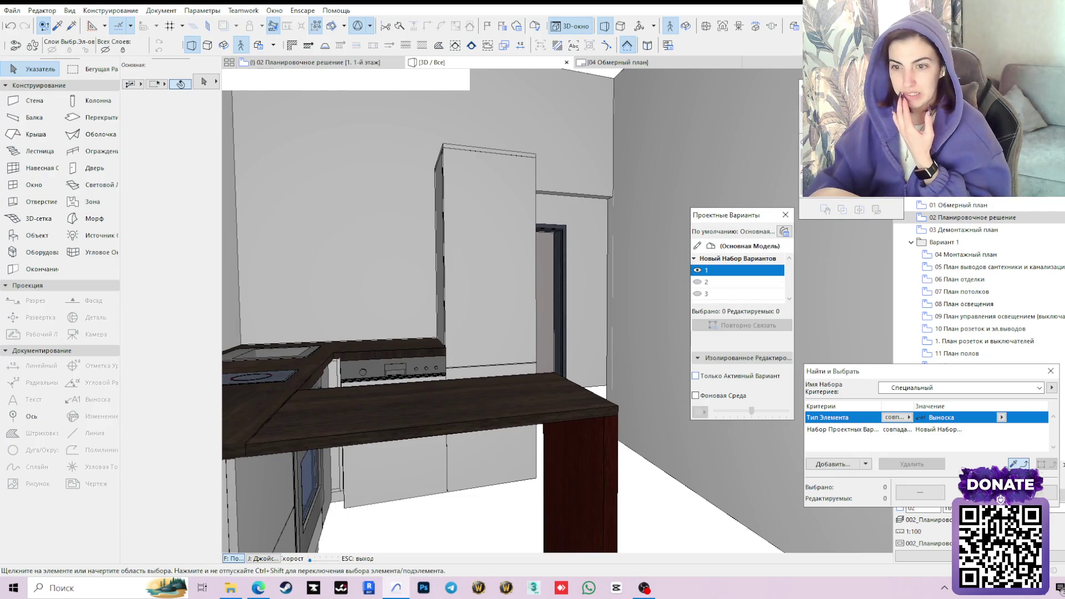
key("Left")
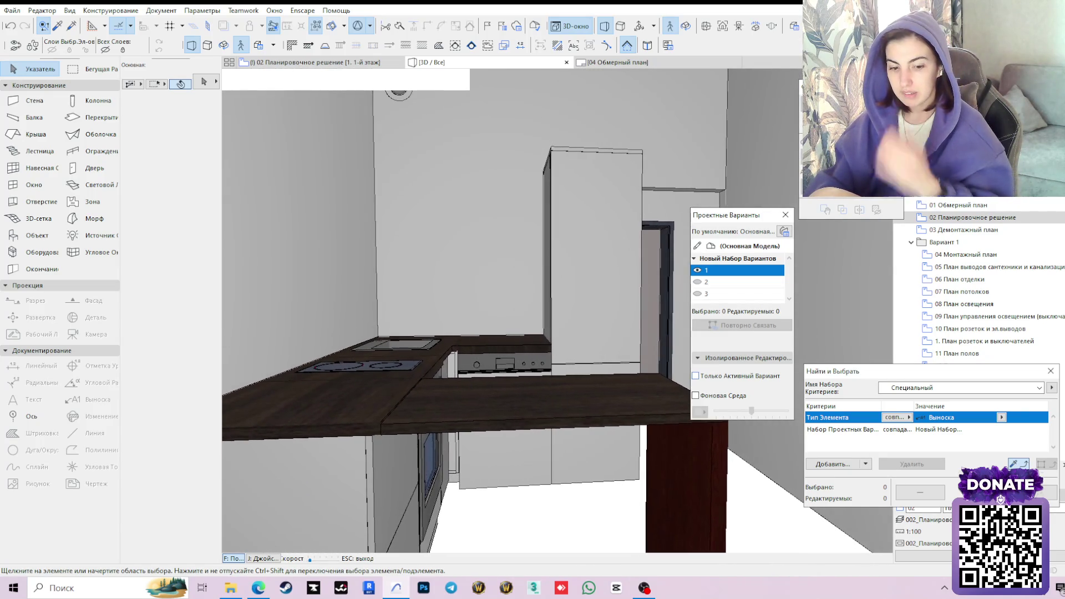
key("Escape")
key("F2")
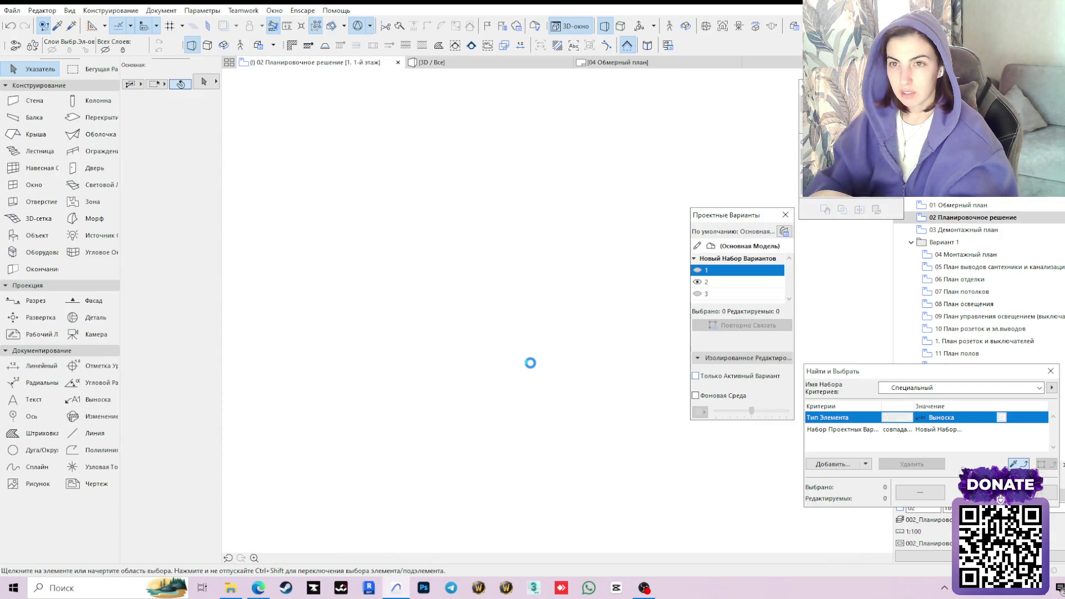
Show variant 1's furniture on the floor plan and select the bar countertop to check it.
scroll(474, 369, "down", 5)
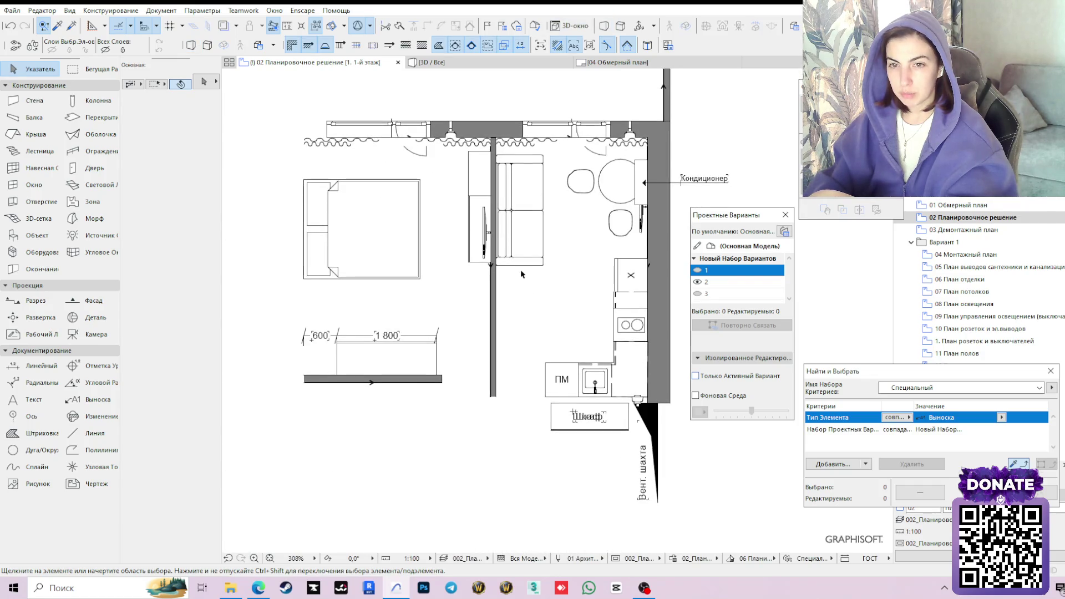
left_click(697, 270)
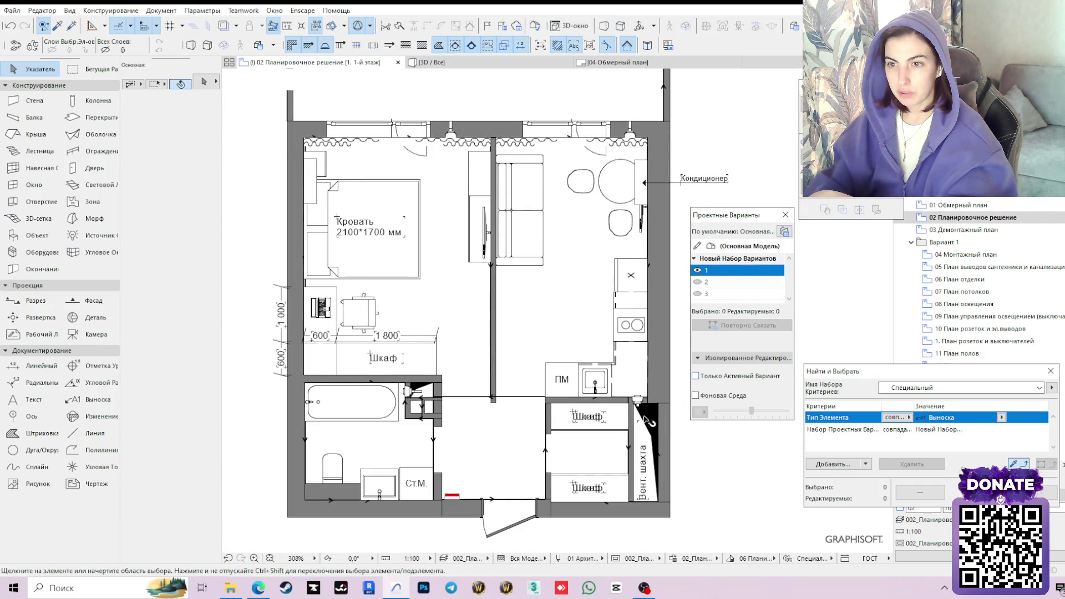
left_click(560, 304)
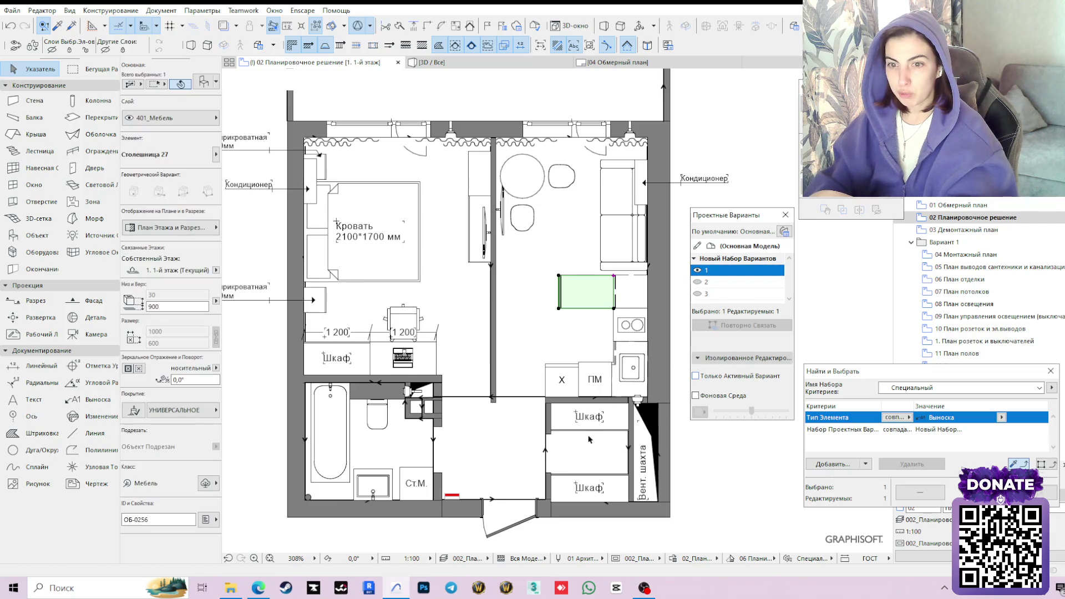
mouse_move(583, 434)
middle_mouse_down()
mouse_move(579, 396)
mouse_move(489, 401)
middle_mouse_up()
key("Escape")
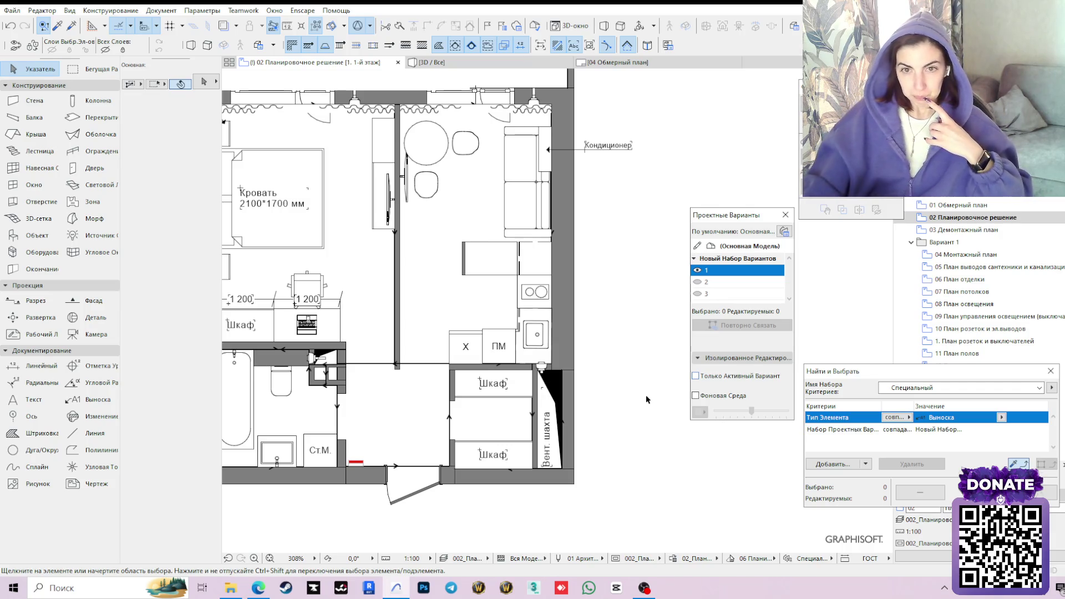
middle_click_drag(500, 362, 550, 393)
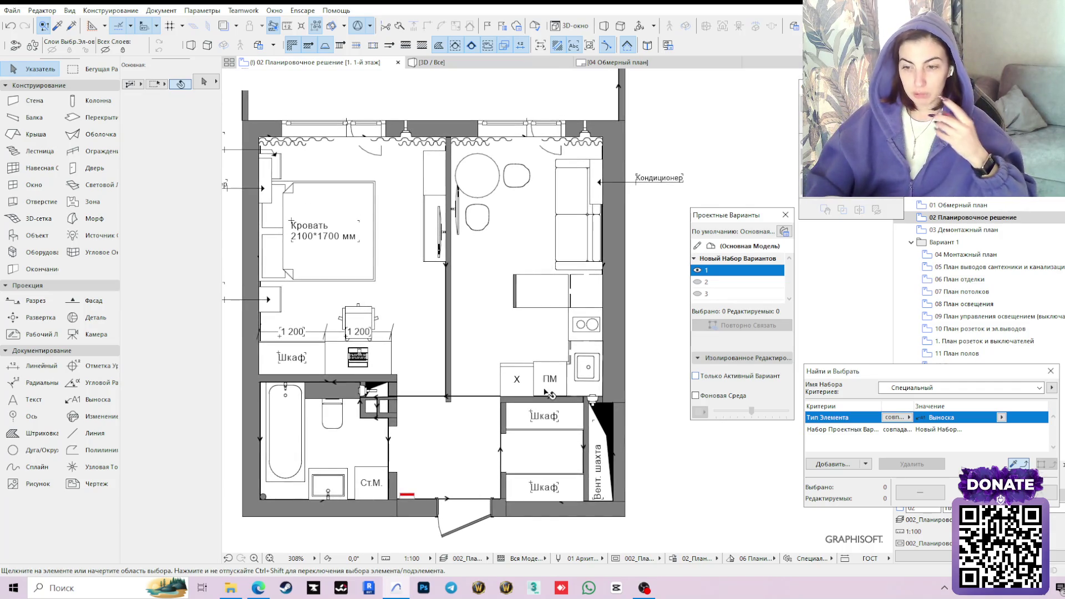